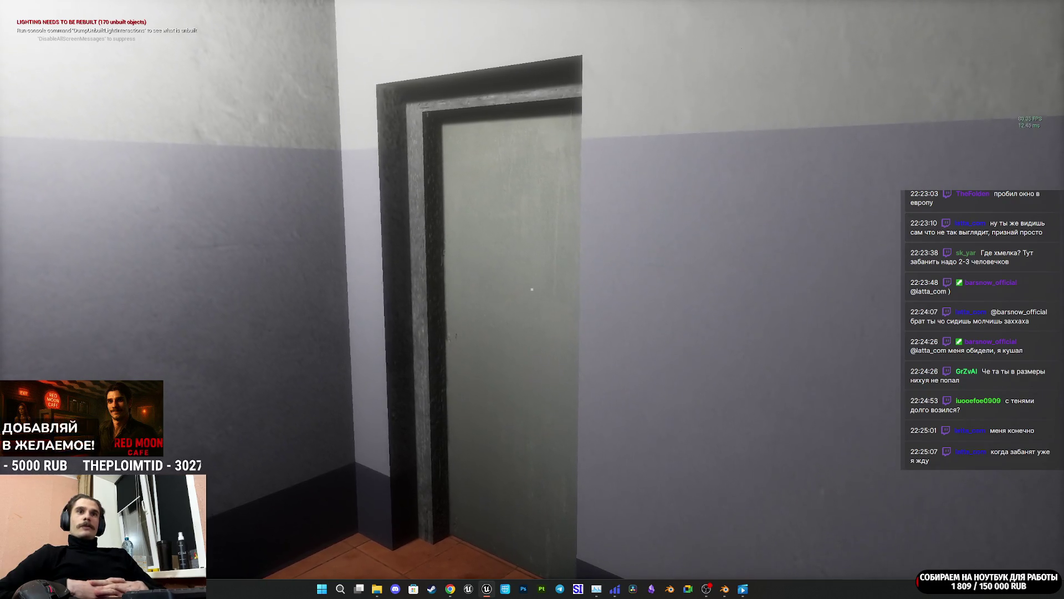
Step: Walk up to the glass-block window to inspect it, then step back toward the landing
{"action": "key", "text": "e"}
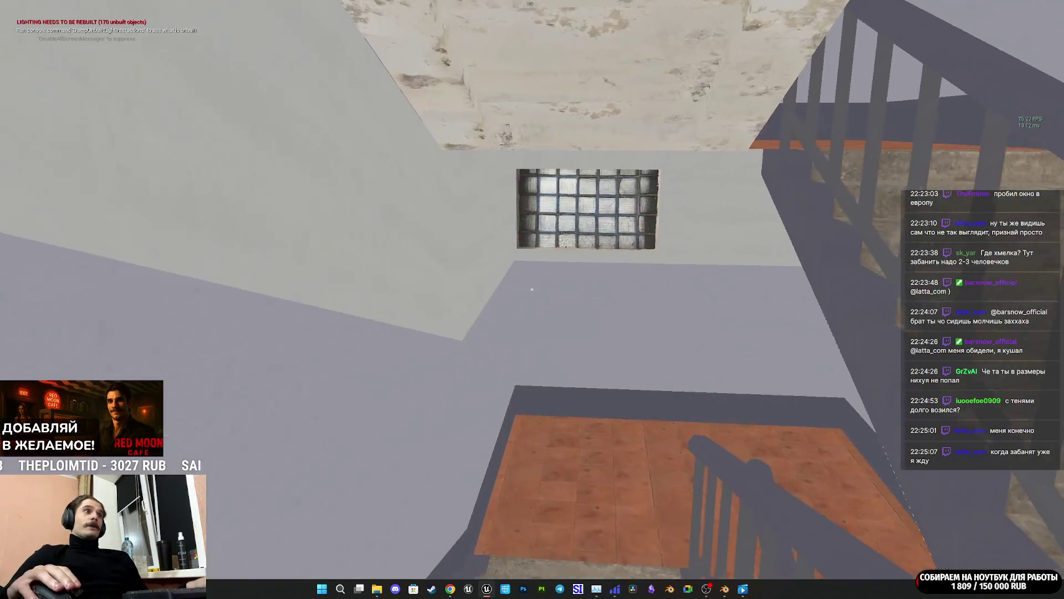
{"action": "key", "text": "w"}
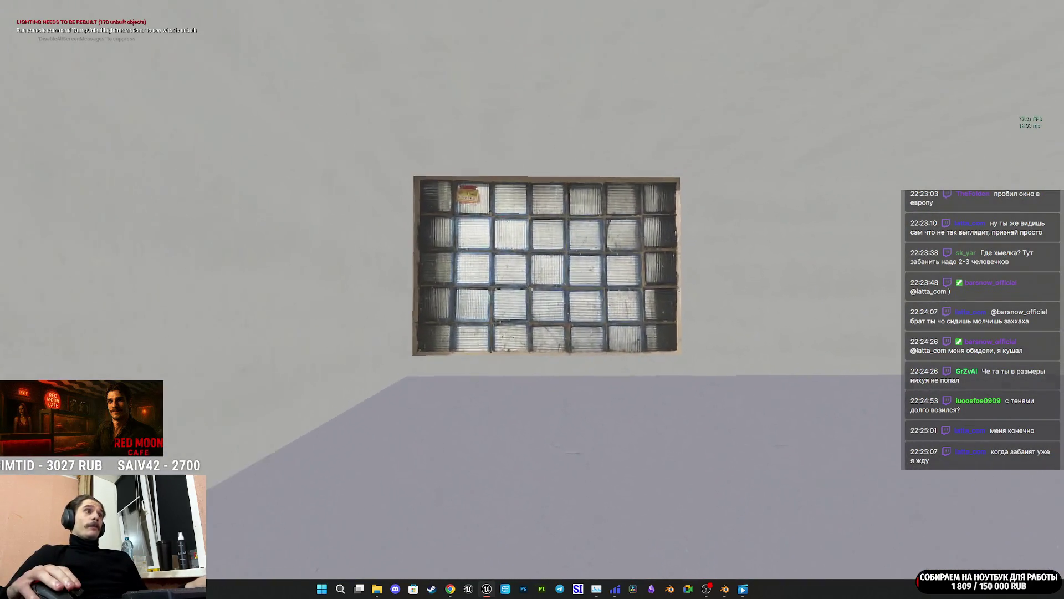
{"action": "key", "text": "w"}
{"action": "key", "text": "s"}
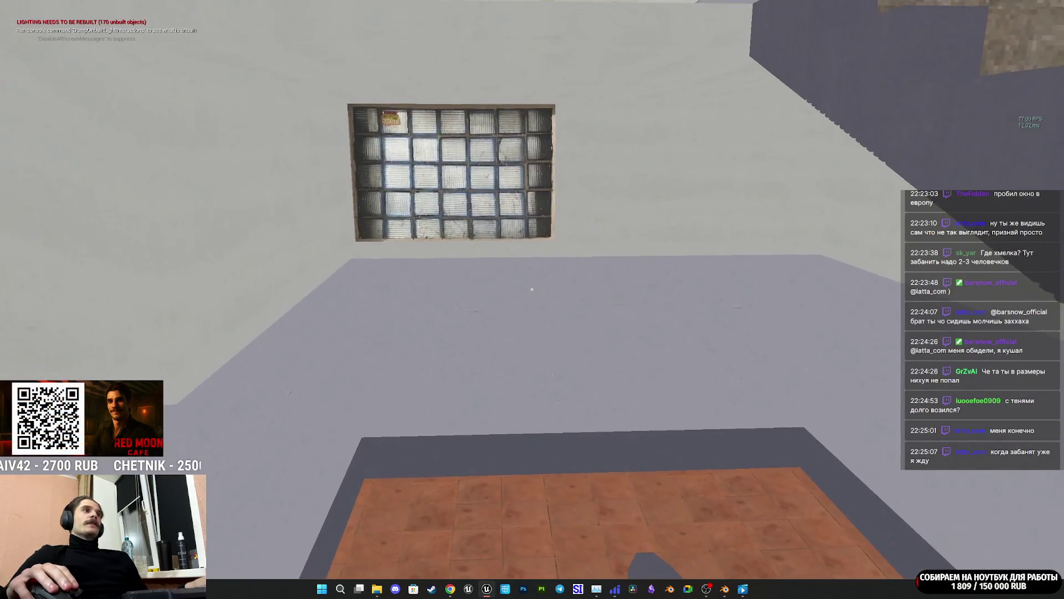
Step: Open the next door, step out onto the night balcony, and stop the play session
{"action": "key", "text": "w"}
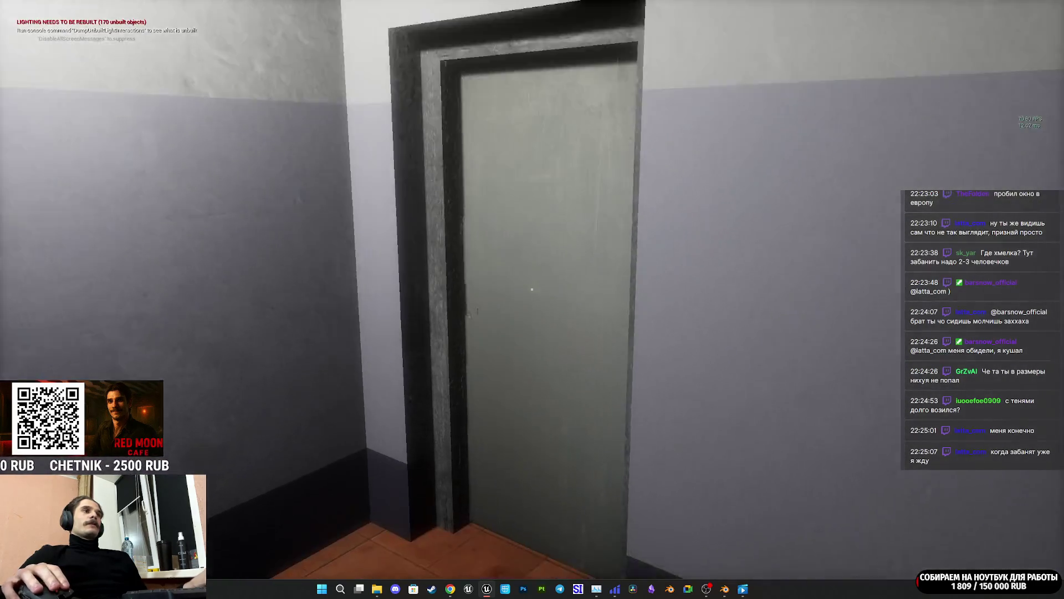
{"action": "key", "text": "e"}
{"action": "key", "text": "w"}
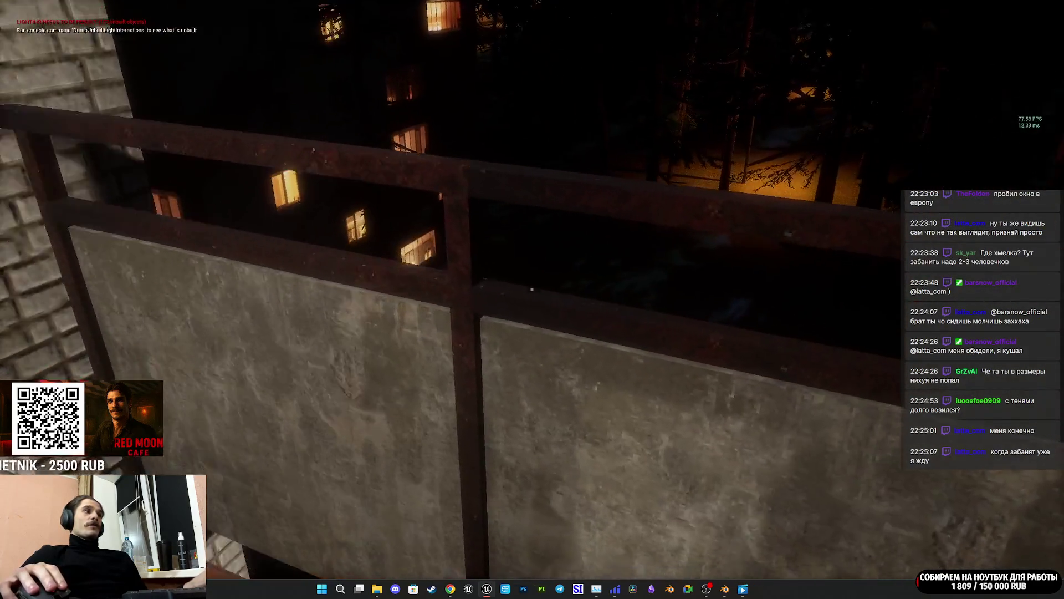
{"action": "key", "text": "Escape"}
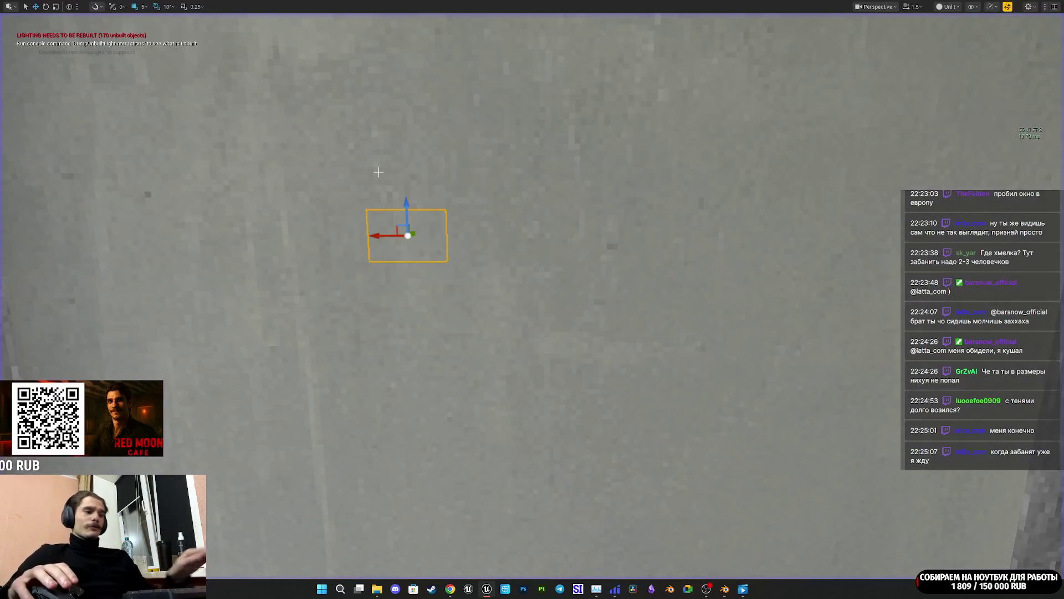
Step: Restore the editor layout and save all content, including the ThirdPersonExampleMap level
{"action": "key", "text": "F11"}
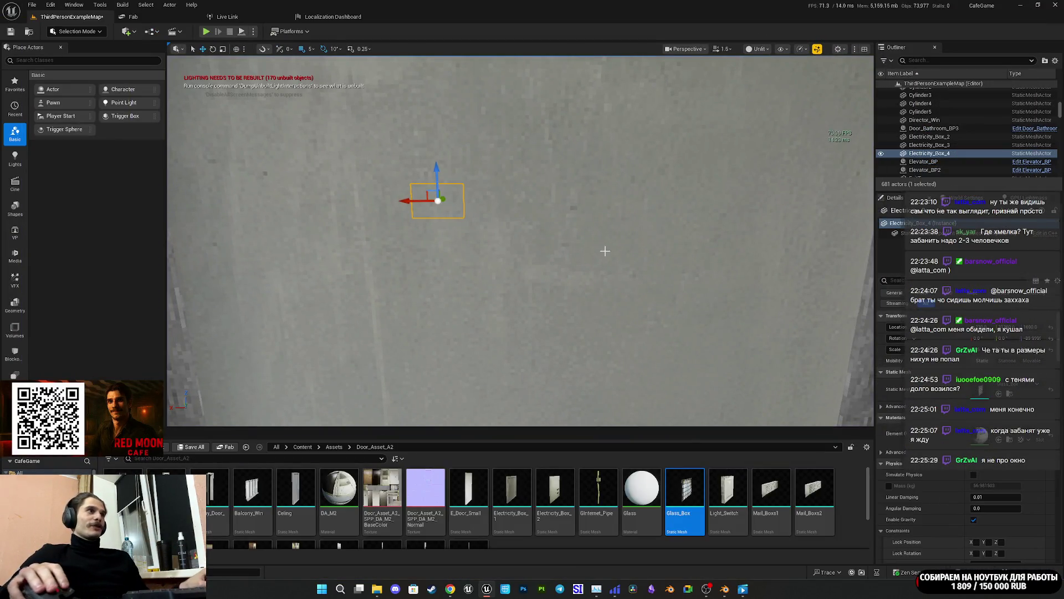
{"action": "key", "text": "f"}
{"action": "left_click_drag", "start_coordinate": [842, 257], "coordinate": [776, 277]}
{"action": "left_click_drag", "start_coordinate": [222, 310], "coordinate": [185, 350]}
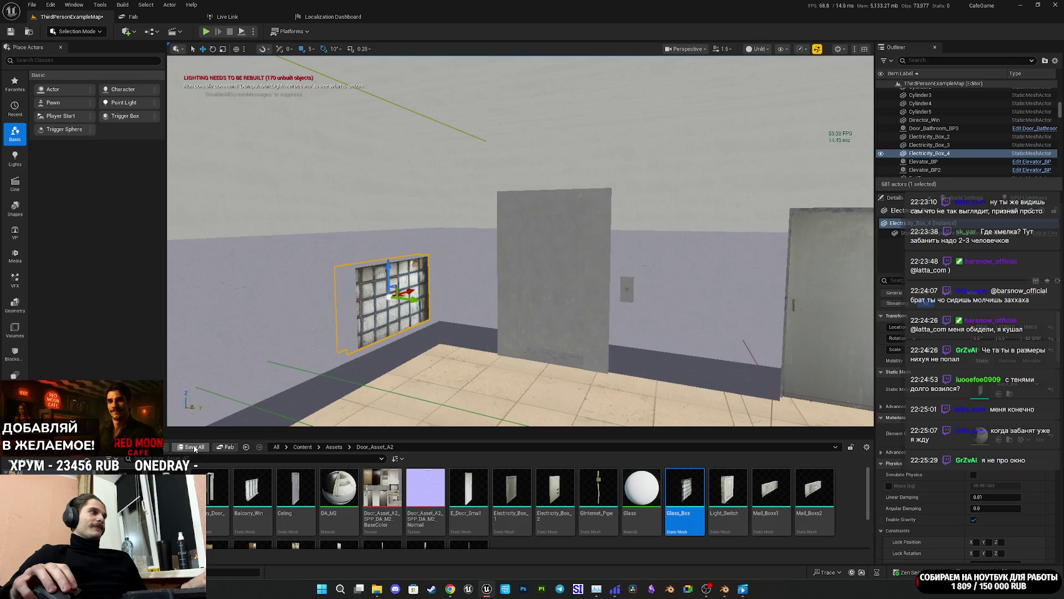
{"action": "left_click", "coordinate": [193, 446]}
{"action": "left_click", "coordinate": [610, 389]}
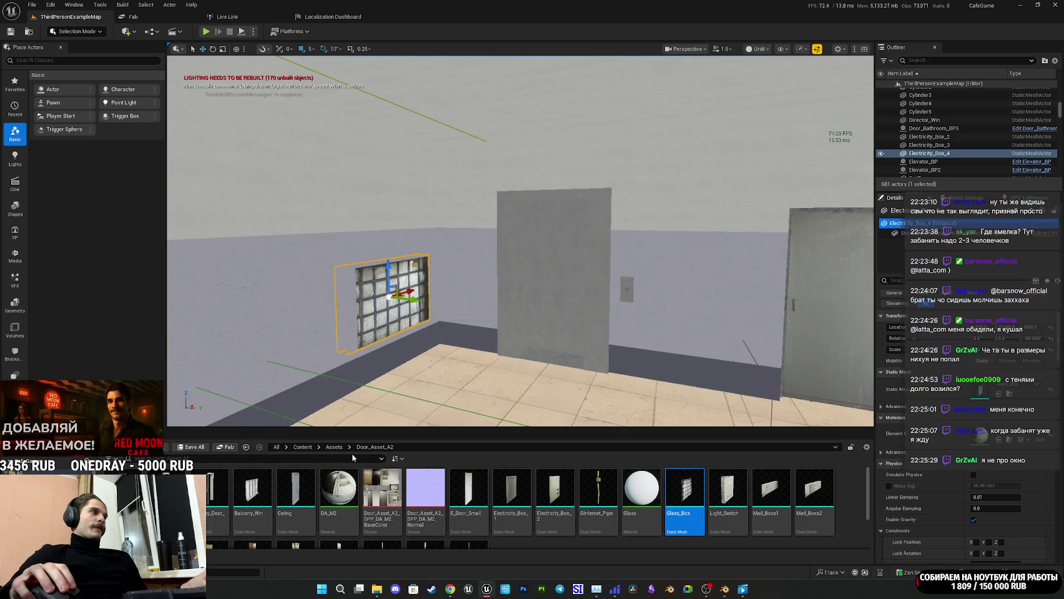
Step: Place Light_Switch_BP from Content/BPs on the wall by the door, rotated 90° upright
{"action": "left_click", "coordinate": [302, 446]}
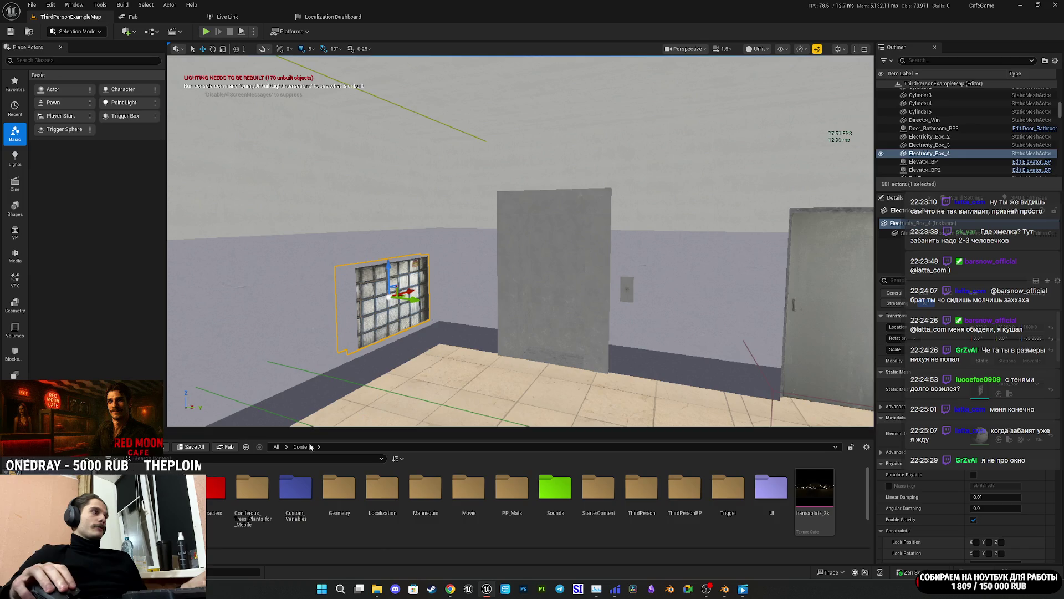
{"action": "double_click", "coordinate": [253, 488]}
{"action": "scroll", "coordinate": [520, 241], "scroll_direction": "up", "scroll_amount": 3}
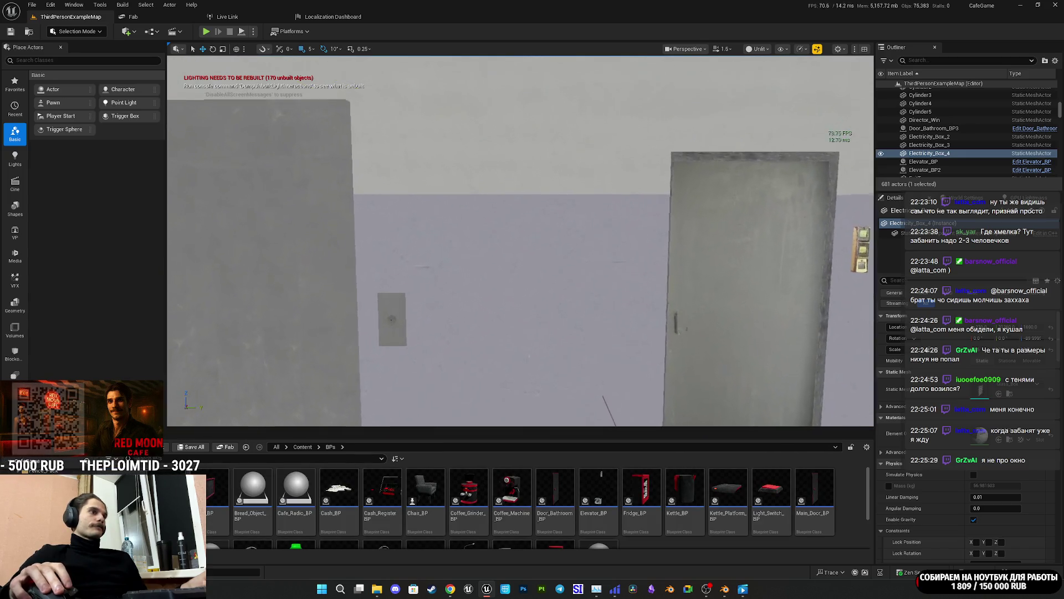
{"action": "left_click", "coordinate": [771, 488]}
{"action": "mouse_move", "coordinate": [665, 390]}
{"action": "left_mouse_down"}
{"action": "mouse_move", "coordinate": [516, 281]}
{"action": "mouse_move", "coordinate": [591, 277]}
{"action": "left_mouse_up"}
{"action": "key", "text": "e"}
{"action": "left_click_drag", "start_coordinate": [607, 313], "coordinate": [643, 336]}
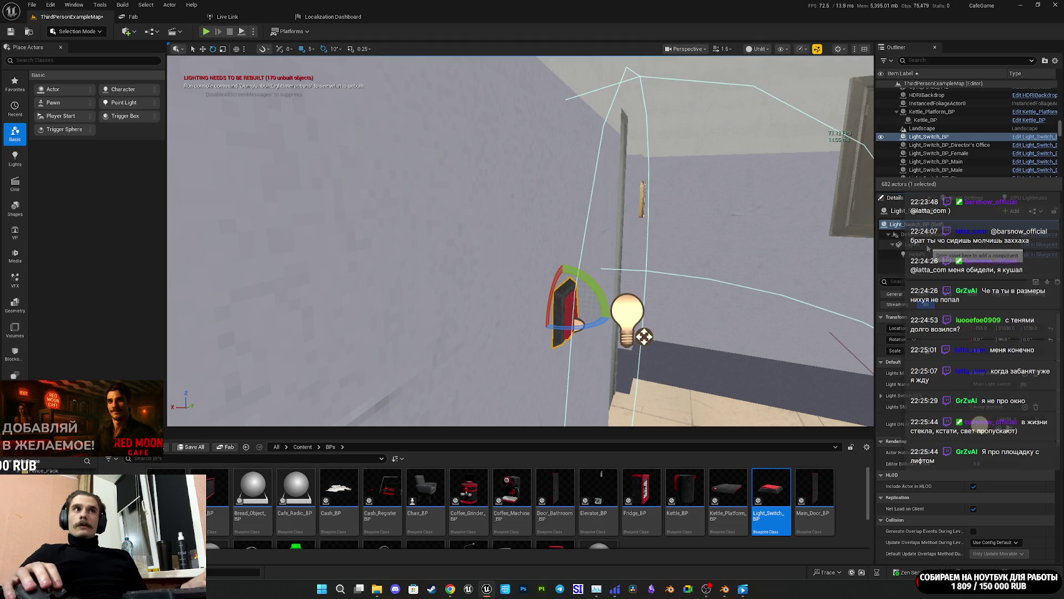
Step: Review the light switch's mesh component and actor properties, then browse to Content/Assets
{"action": "left_click", "coordinate": [926, 245]}
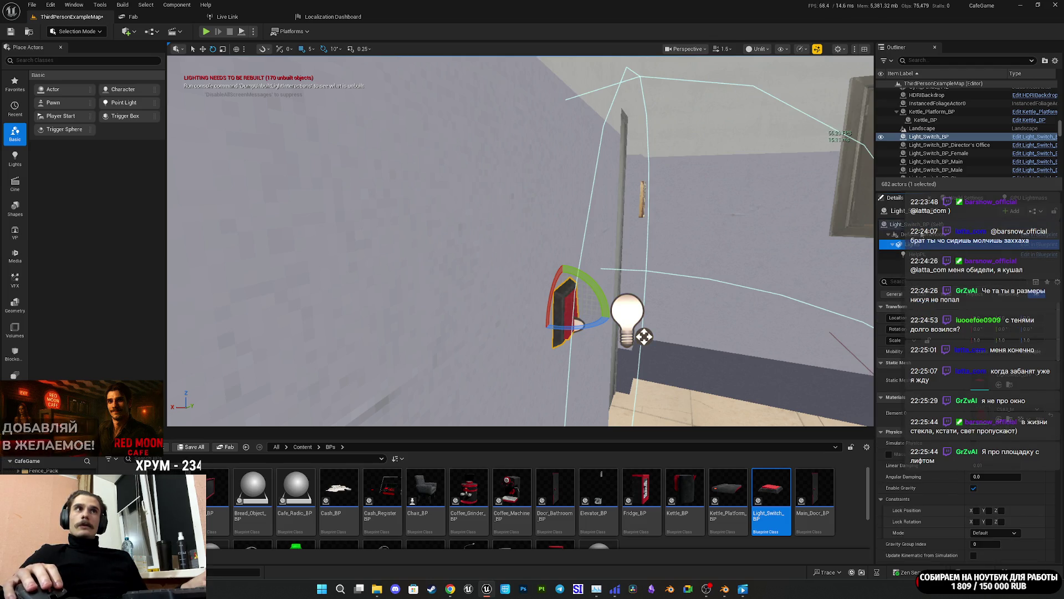
{"action": "left_click", "coordinate": [909, 225]}
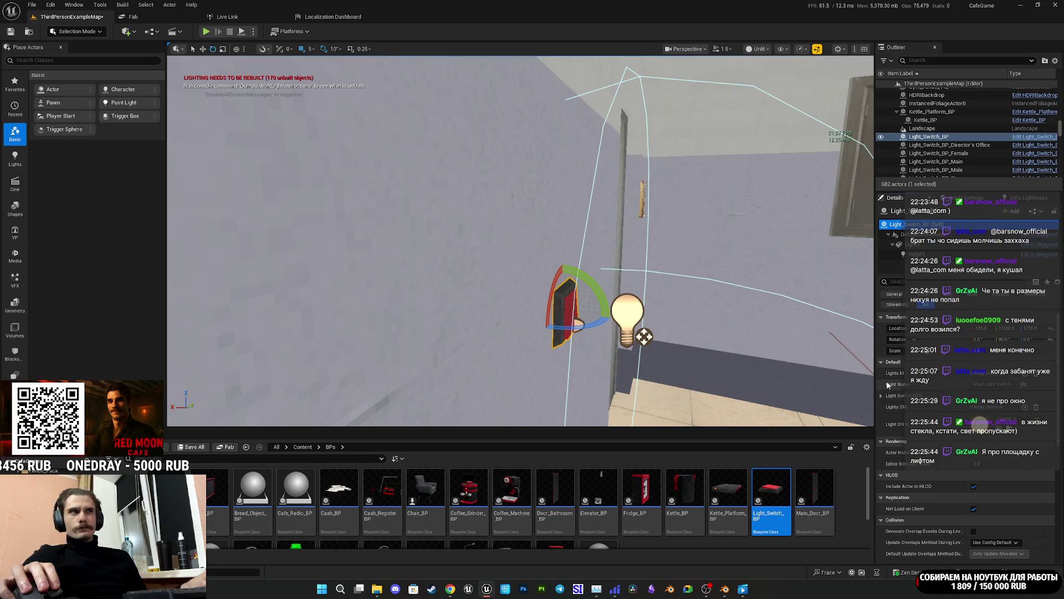
{"action": "left_click", "coordinate": [928, 245]}
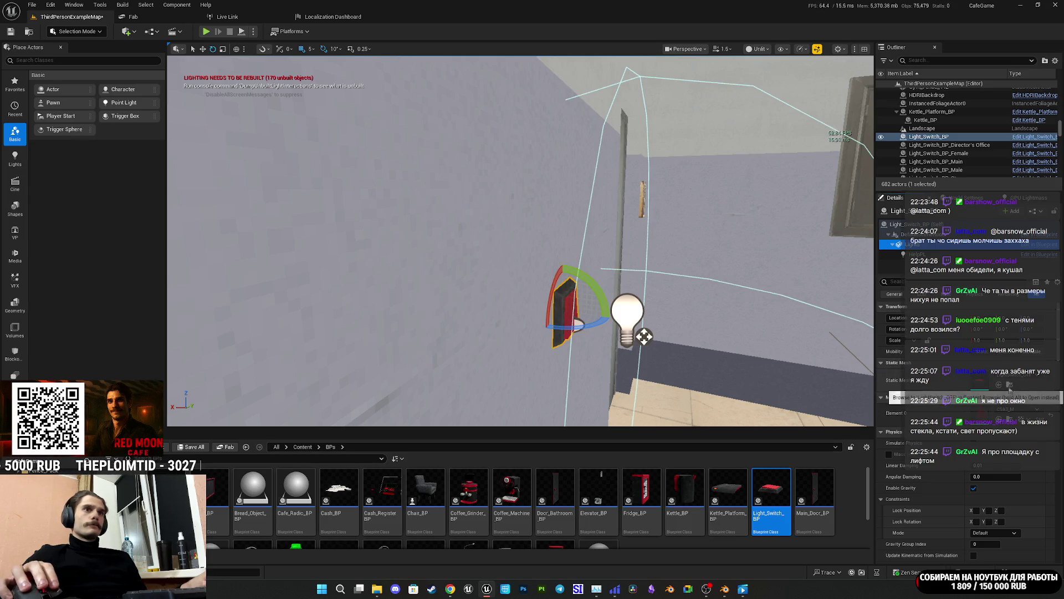
{"action": "left_click", "coordinate": [302, 446]}
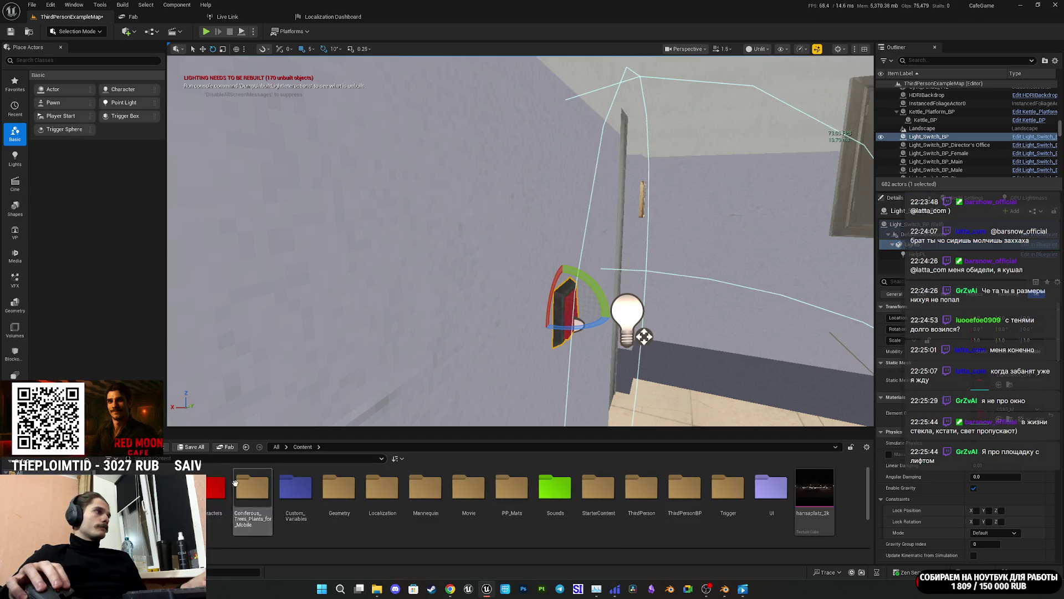
{"action": "double_click", "coordinate": [172, 488]}
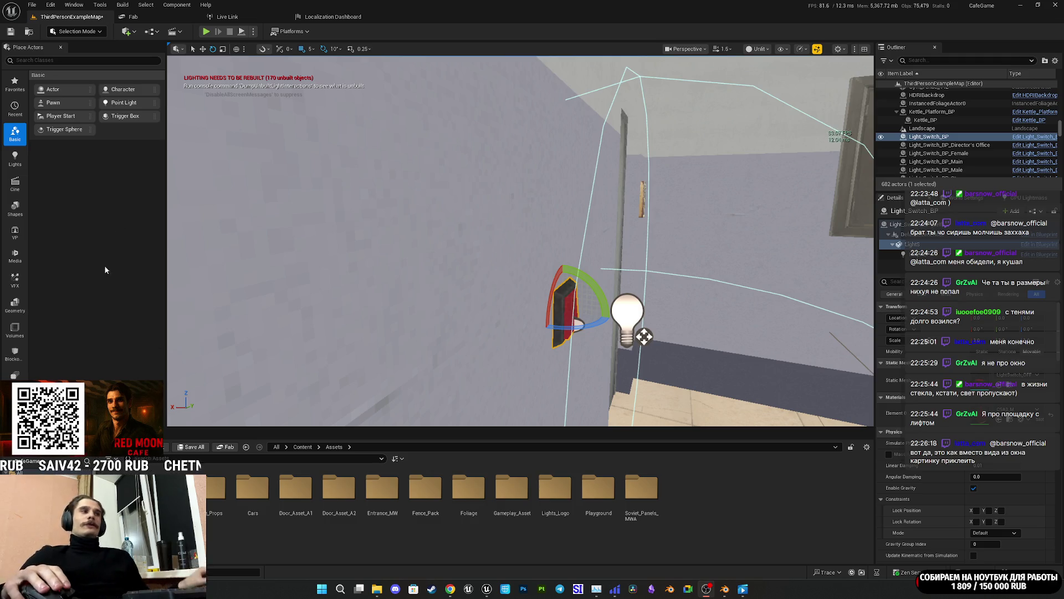
Step: Save ThirdPersonExampleMap and locate the wall electricity box's mesh asset
{"action": "left_click", "coordinate": [193, 449]}
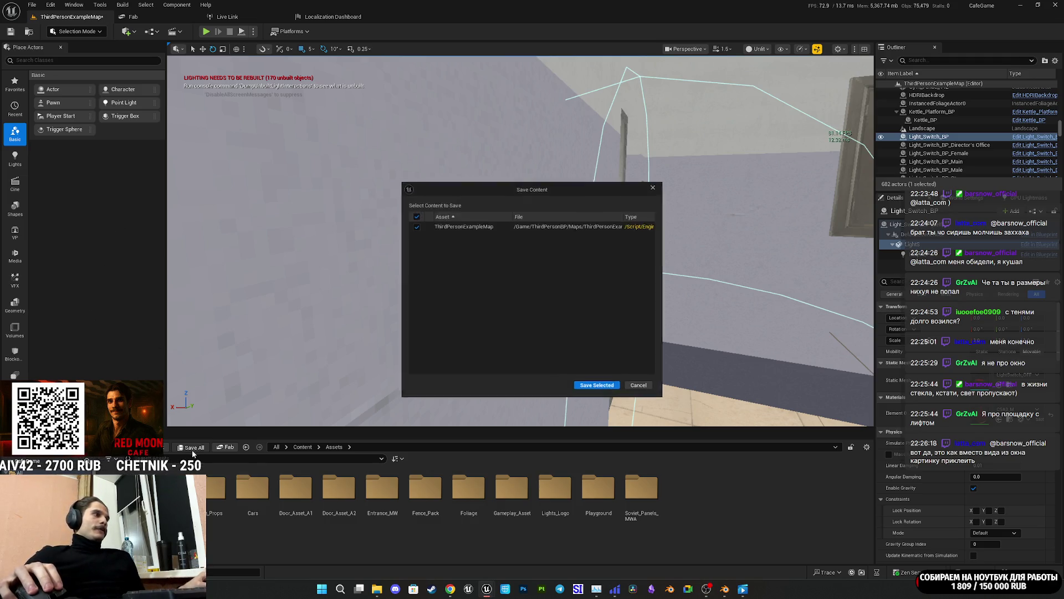
{"action": "left_click", "coordinate": [600, 388]}
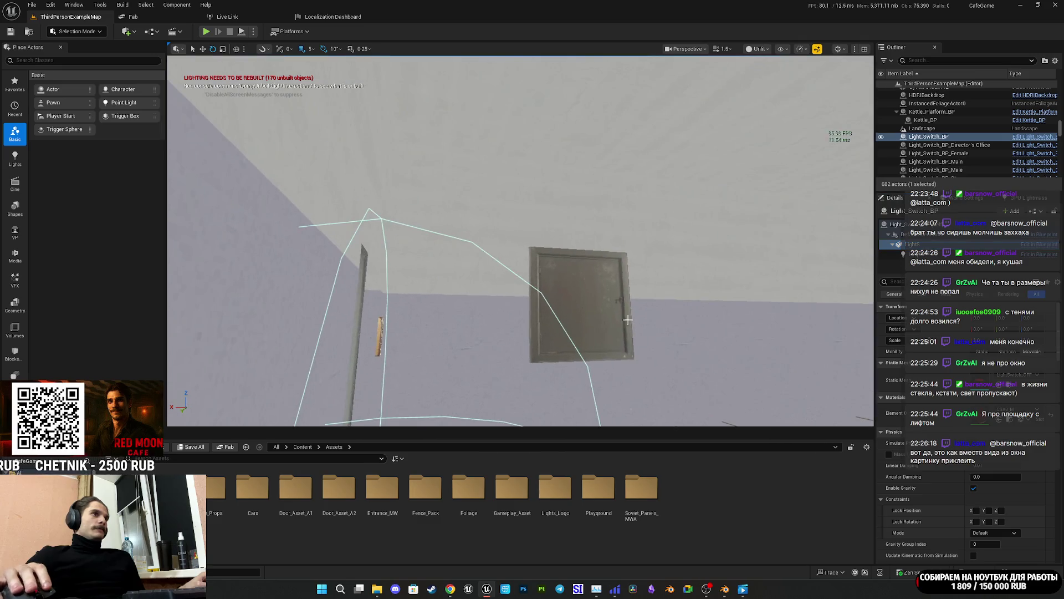
{"action": "left_click", "coordinate": [615, 316]}
{"action": "key", "text": "ctrl+b"}
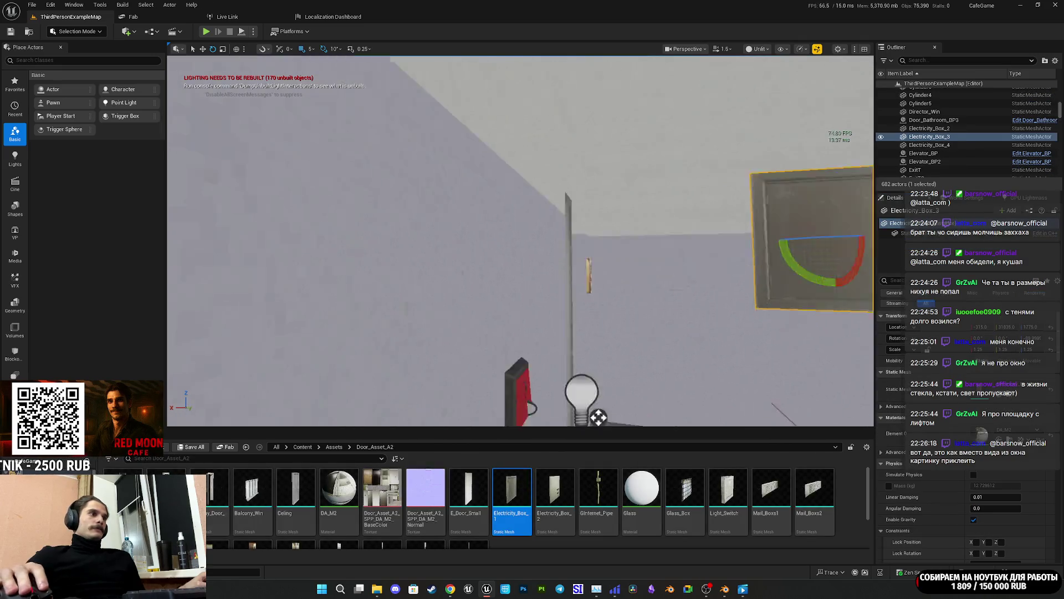
Step: Assign the Light_Switch mesh to the placed light switch's mesh component
{"action": "left_click", "coordinate": [349, 268]}
{"action": "left_click", "coordinate": [384, 286]}
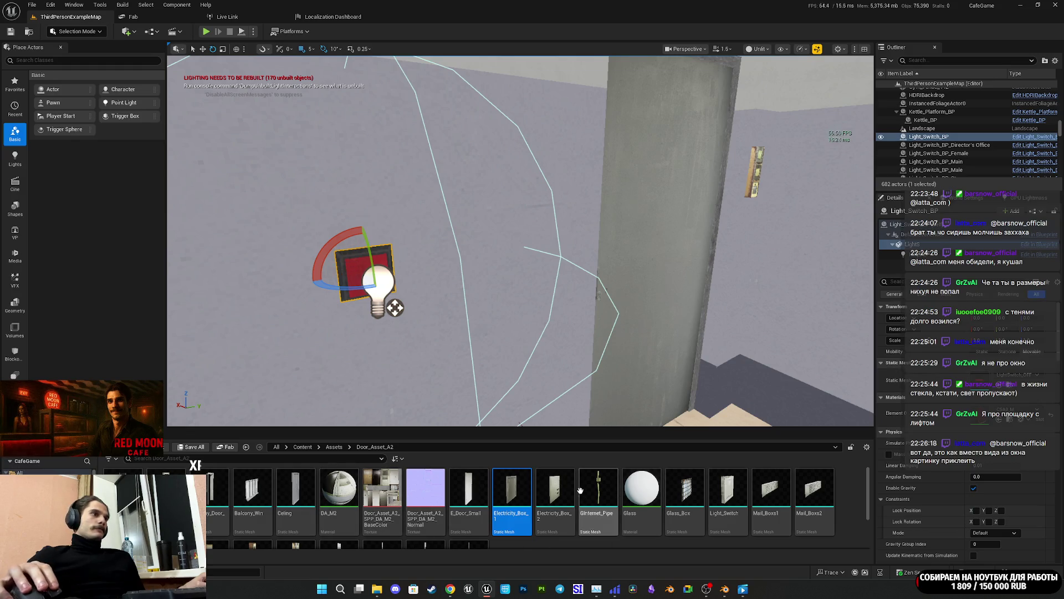
{"action": "scroll", "coordinate": [728, 502], "scroll_direction": "down", "scroll_amount": 1}
{"action": "scroll", "coordinate": [303, 524], "scroll_direction": "up", "scroll_amount": 1}
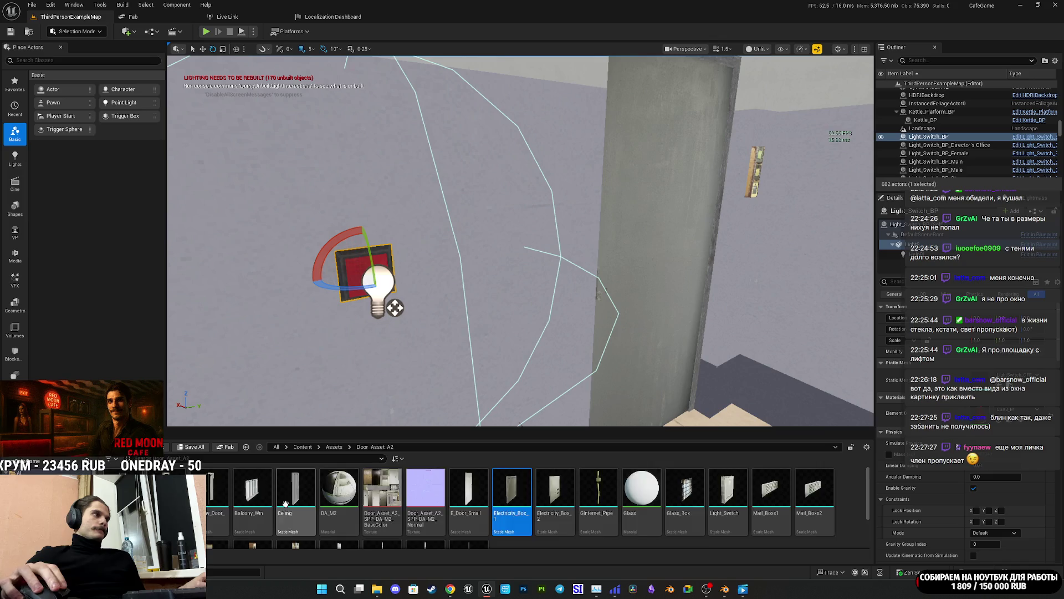
{"action": "scroll", "coordinate": [297, 505], "scroll_direction": "down", "scroll_amount": 1}
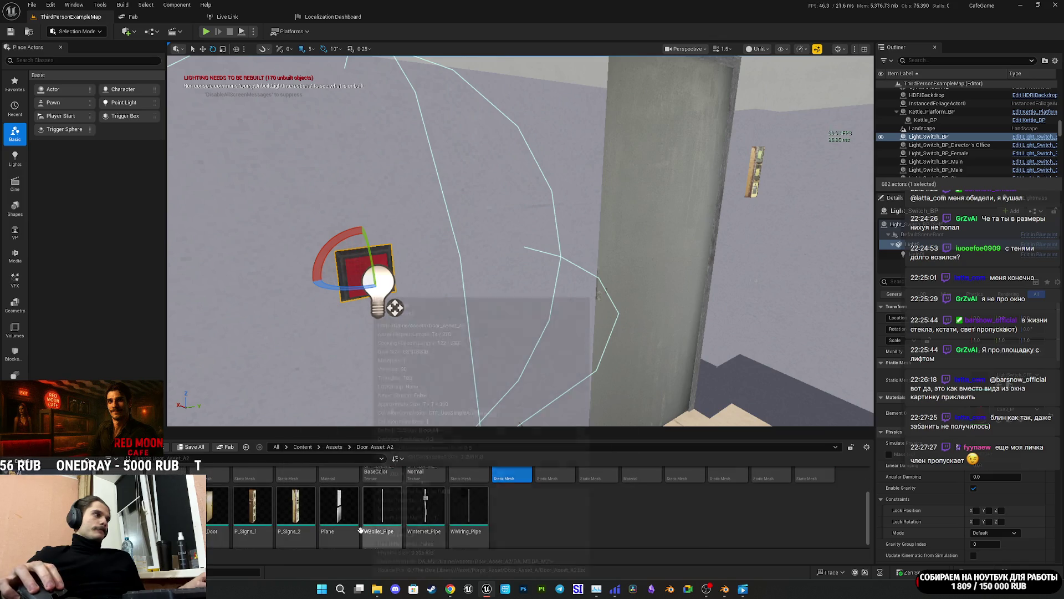
{"action": "scroll", "coordinate": [525, 529], "scroll_direction": "up", "scroll_amount": 1}
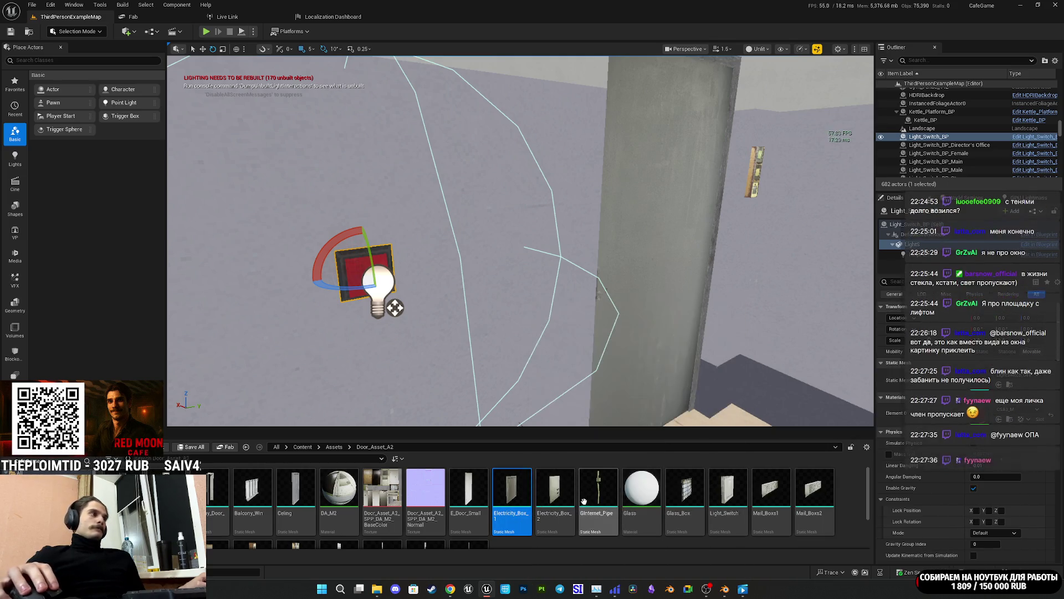
{"action": "left_click", "coordinate": [728, 493]}
Step: Rotate the light switch 90° to sit flat against the wall and start a play-test
{"action": "mouse_move", "coordinate": [478, 302]}
{"action": "left_mouse_down"}
{"action": "mouse_move", "coordinate": [574, 261]}
{"action": "mouse_move", "coordinate": [565, 399]}
{"action": "mouse_move", "coordinate": [513, 266]}
{"action": "mouse_move", "coordinate": [571, 313]}
{"action": "left_mouse_up"}
{"action": "left_click_drag", "start_coordinate": [496, 319], "coordinate": [471, 319]}
{"action": "mouse_move", "coordinate": [502, 351]}
{"action": "left_mouse_down"}
{"action": "mouse_move", "coordinate": [347, 266]}
{"action": "mouse_move", "coordinate": [523, 261]}
{"action": "mouse_move", "coordinate": [565, 373]}
{"action": "mouse_move", "coordinate": [487, 316]}
{"action": "mouse_move", "coordinate": [503, 237]}
{"action": "mouse_move", "coordinate": [568, 206]}
{"action": "left_mouse_up"}
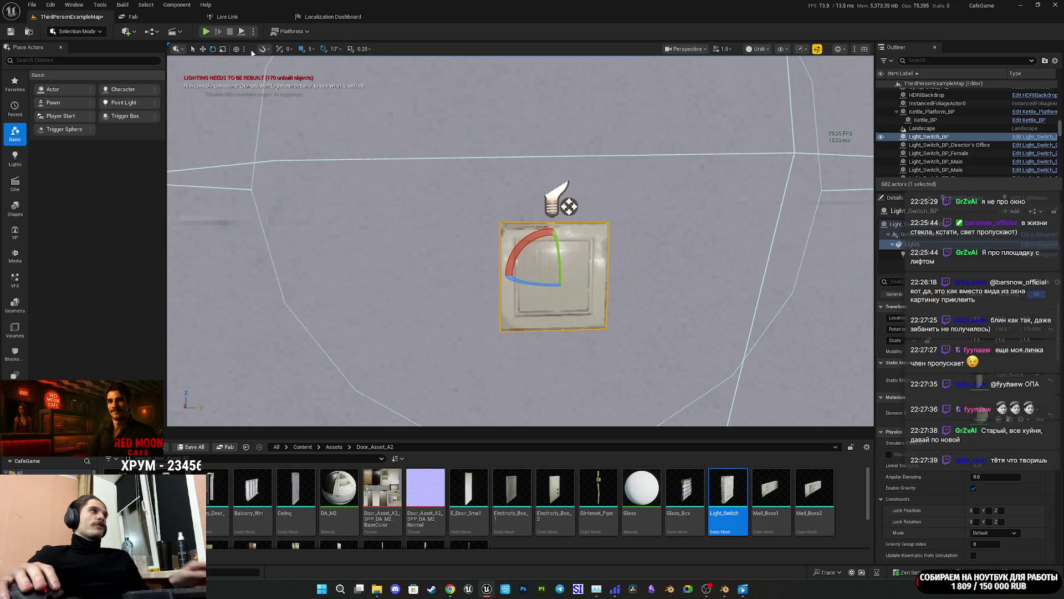
{"action": "key", "text": "alt+p"}
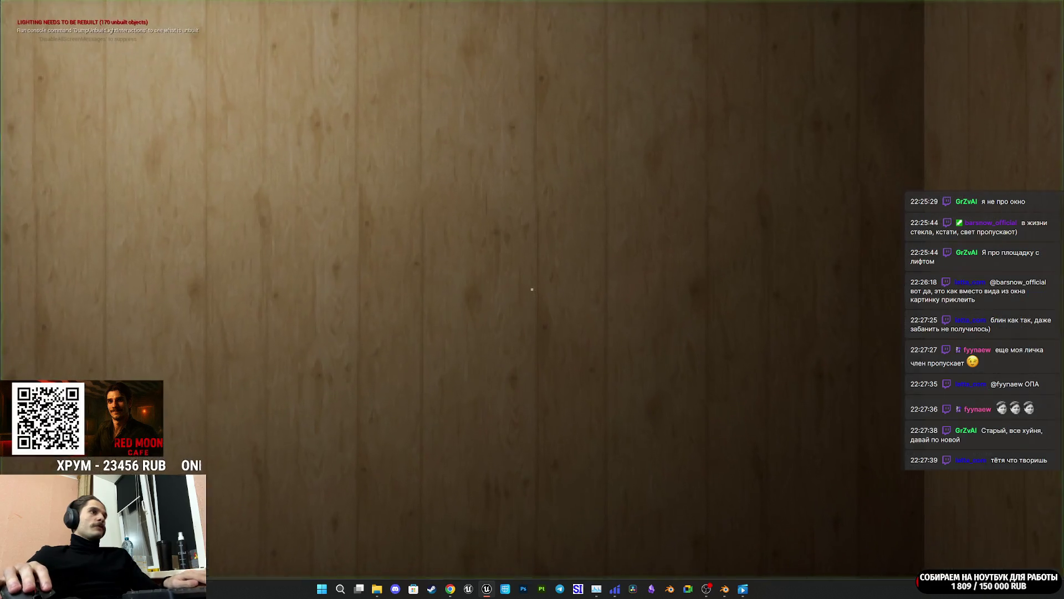
Step: Walk through the wooden door and green hallway to the elevator landing's light switch, then exit play
{"action": "key", "text": "e"}
{"action": "key", "text": "w"}
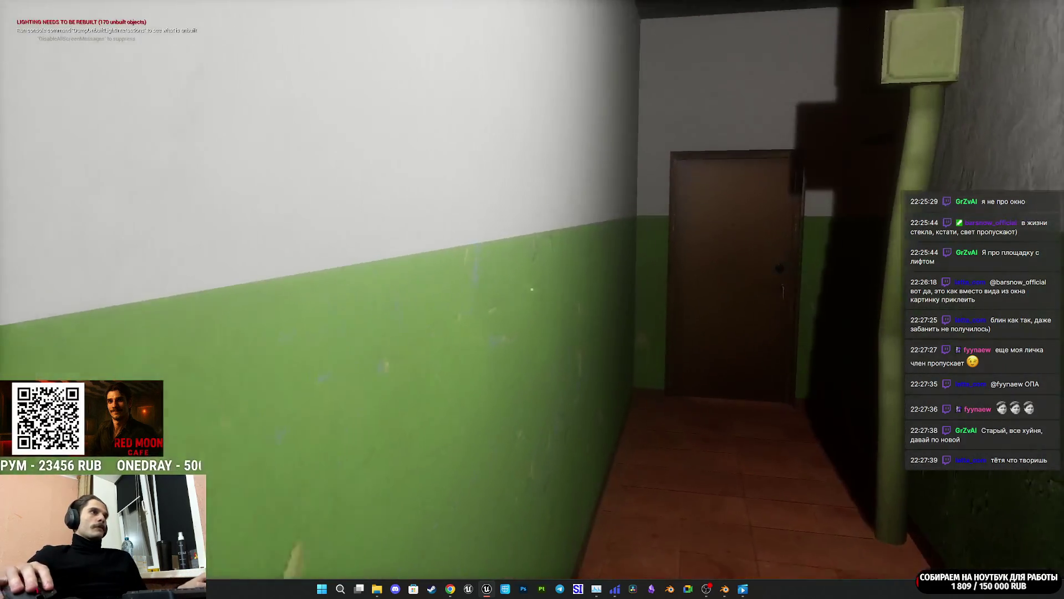
{"action": "key", "text": "e"}
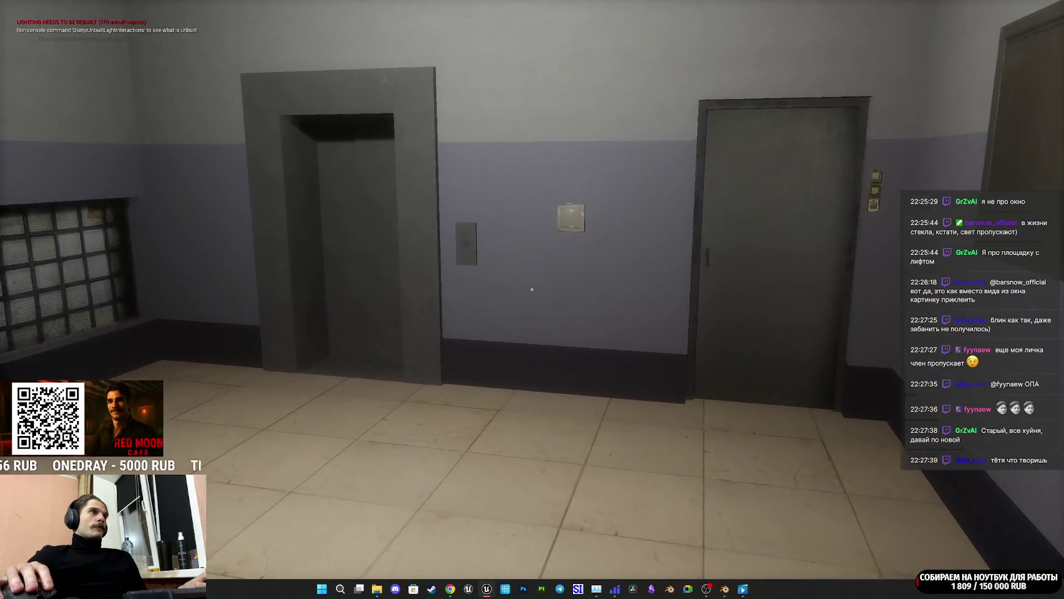
{"action": "key", "text": "w"}
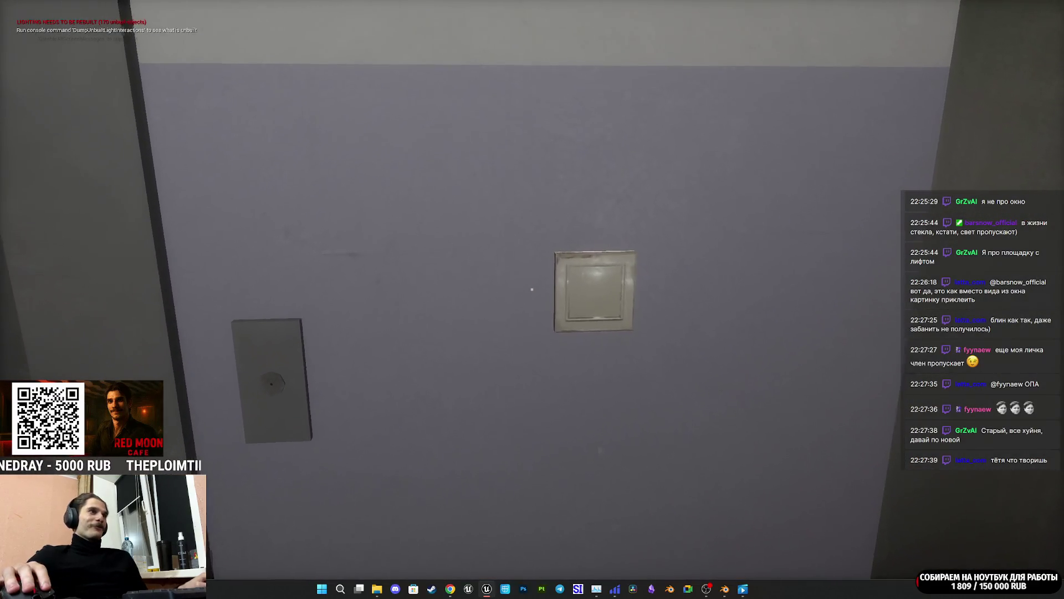
{"action": "key", "text": "Escape"}
{"action": "key", "text": "F11"}
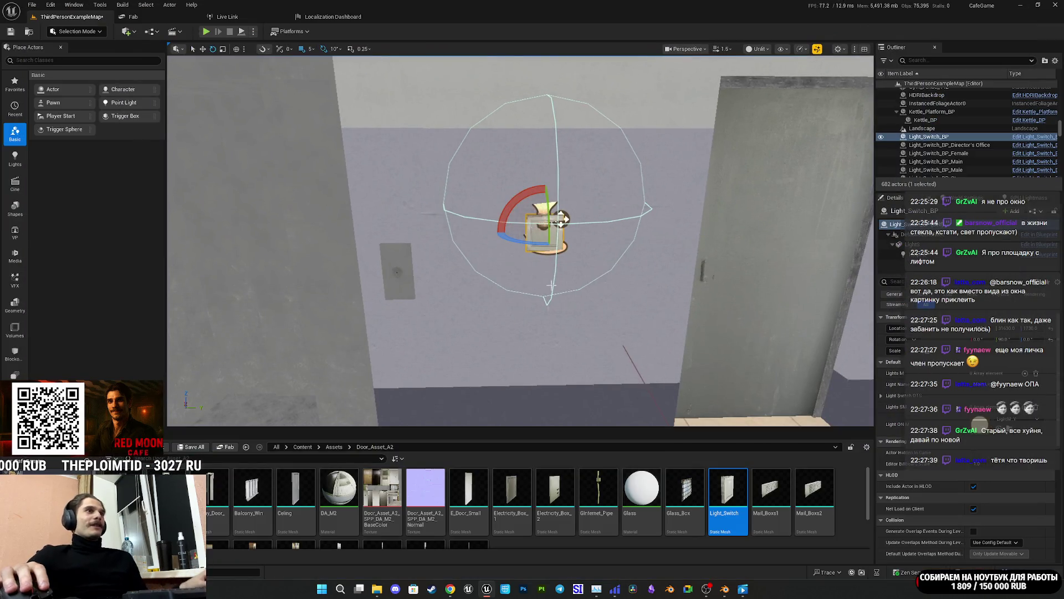
Step: Place a Light_Switch on the landing wall and turn it about 170° to face outward
{"action": "left_click", "coordinate": [922, 139]}
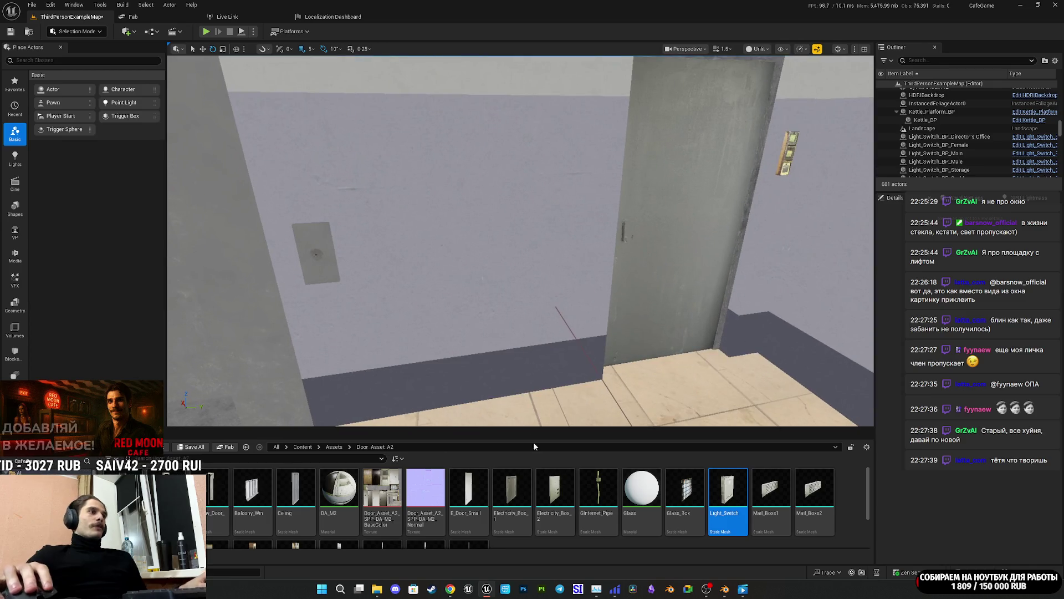
{"action": "left_click_drag", "start_coordinate": [729, 498], "coordinate": [521, 300]}
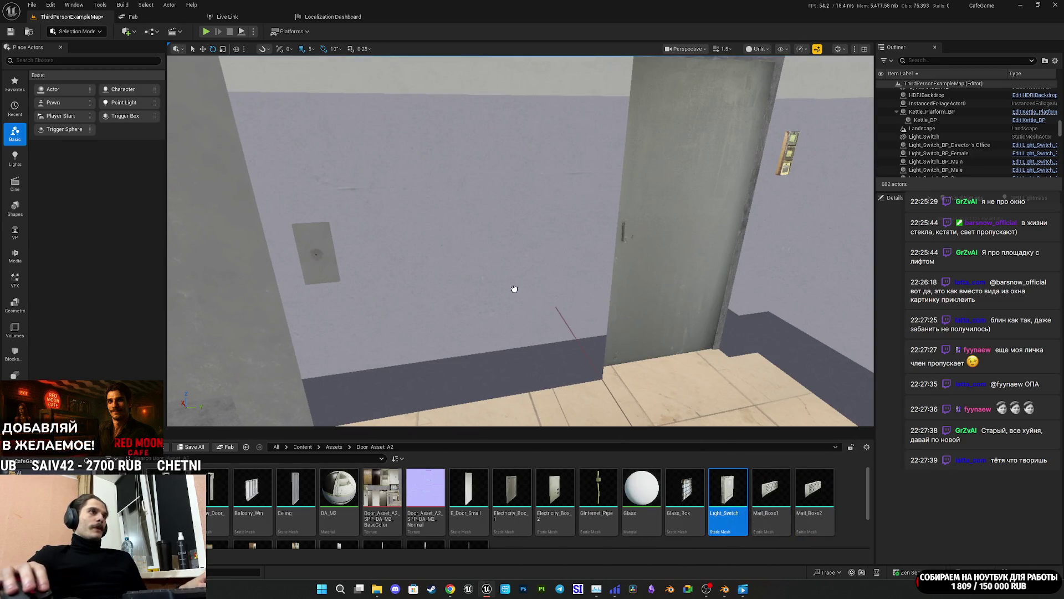
{"action": "left_click_drag", "start_coordinate": [456, 227], "coordinate": [494, 260]}
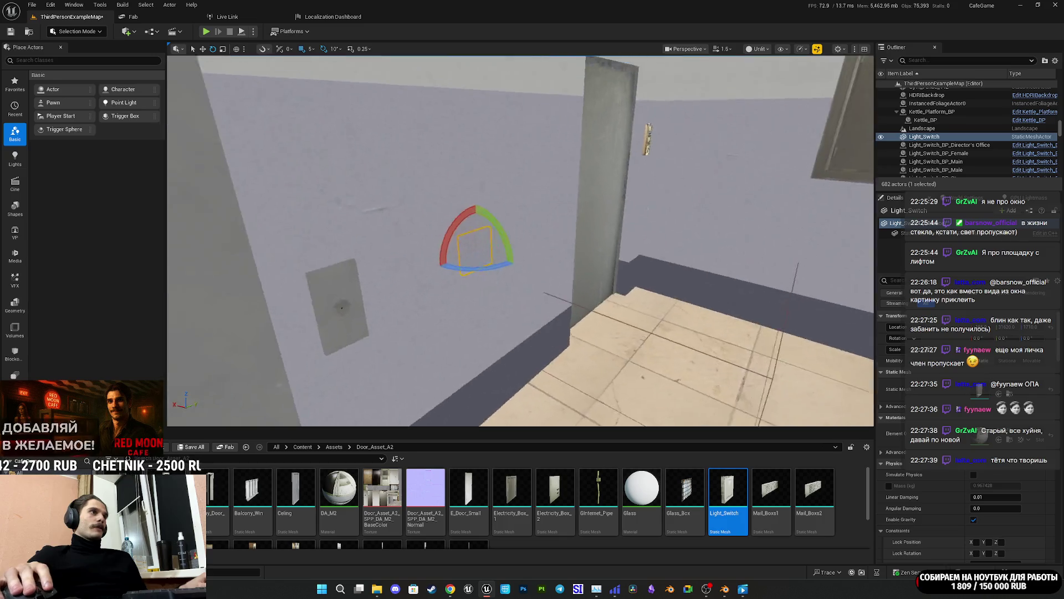
{"action": "left_click_drag", "start_coordinate": [427, 281], "coordinate": [460, 266]}
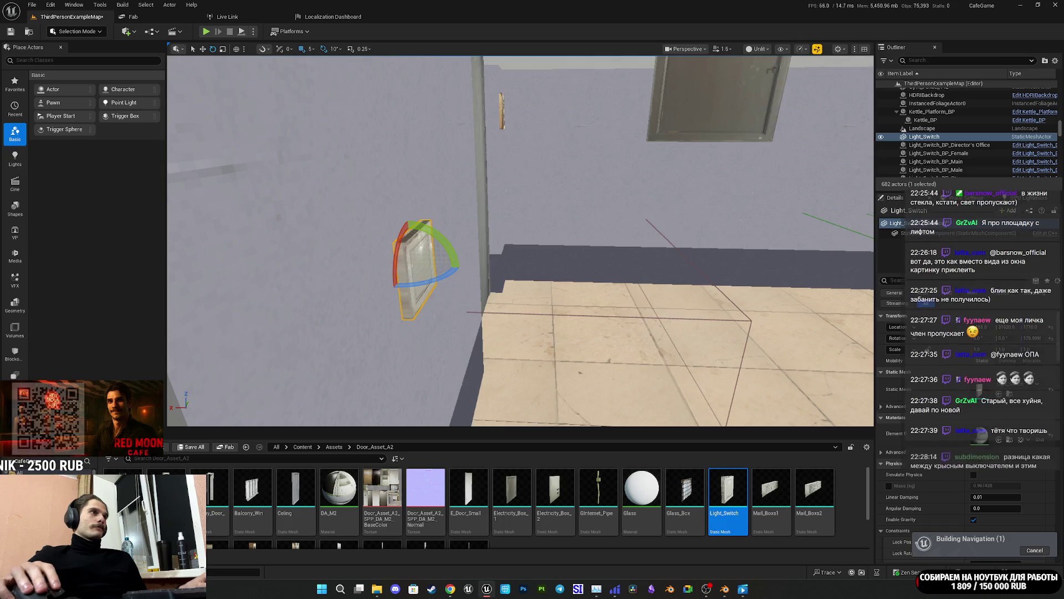
{"action": "left_click_drag", "start_coordinate": [531, 303], "coordinate": [531, 304]}
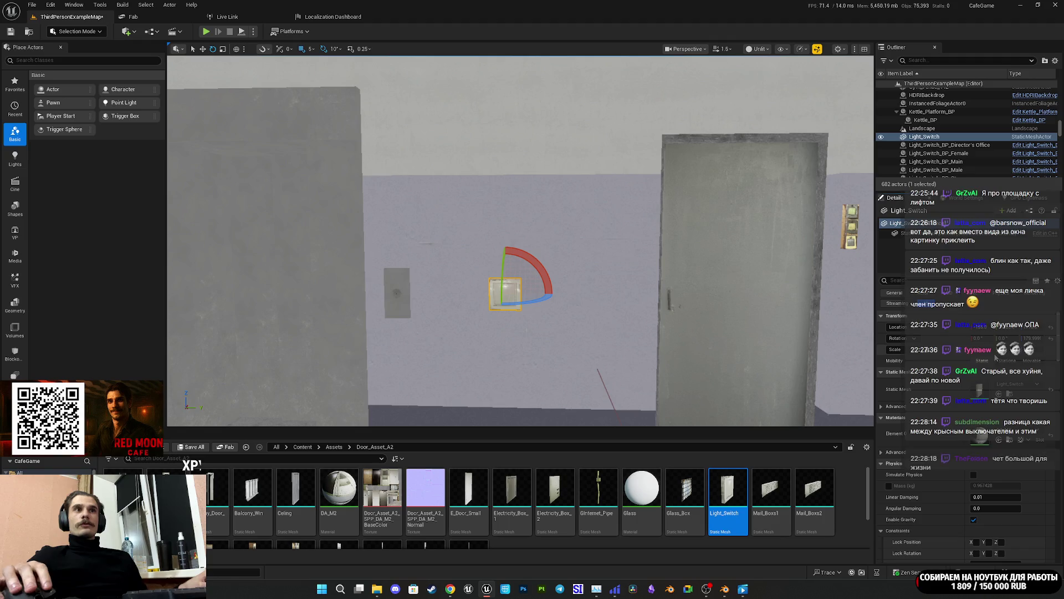
Step: Scale the light switch down to a small size
{"action": "key", "text": "ctrl+z"}
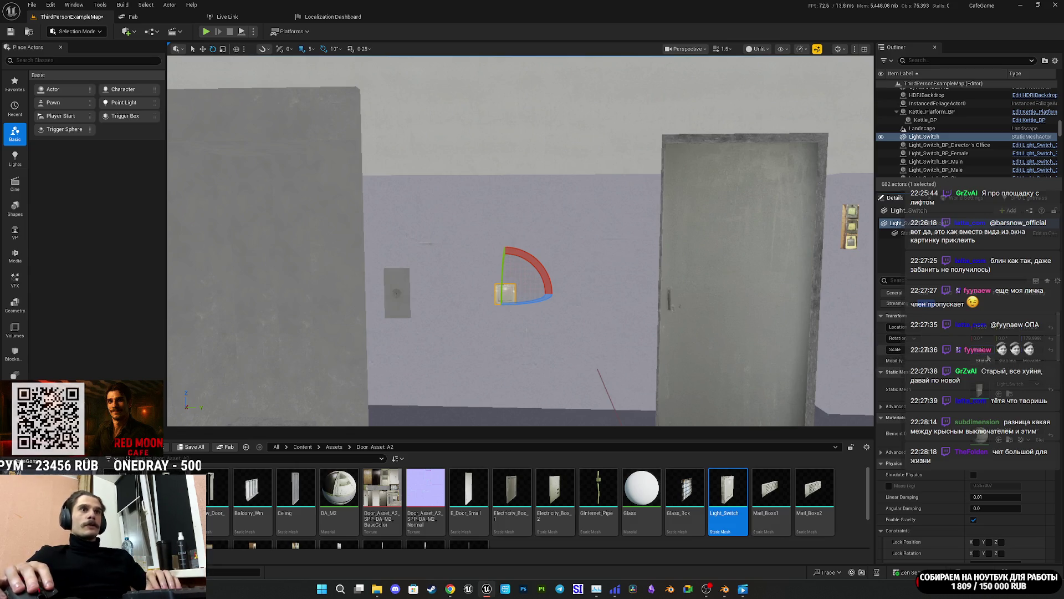
{"action": "key", "text": "ctrl+y"}
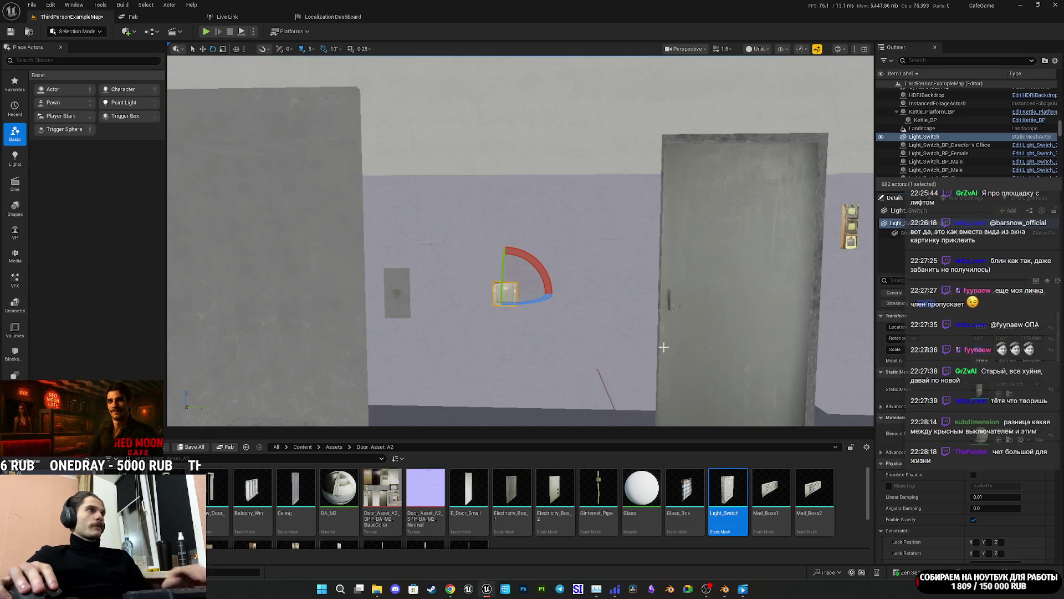
{"action": "mouse_move", "coordinate": [743, 588]}
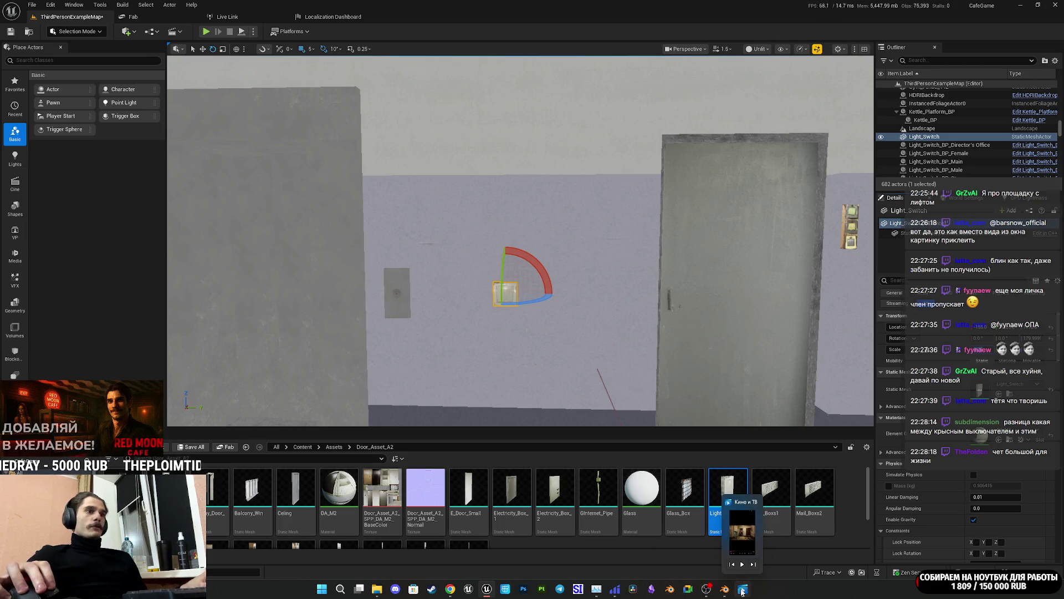
{"action": "mouse_move", "coordinate": [746, 541]}
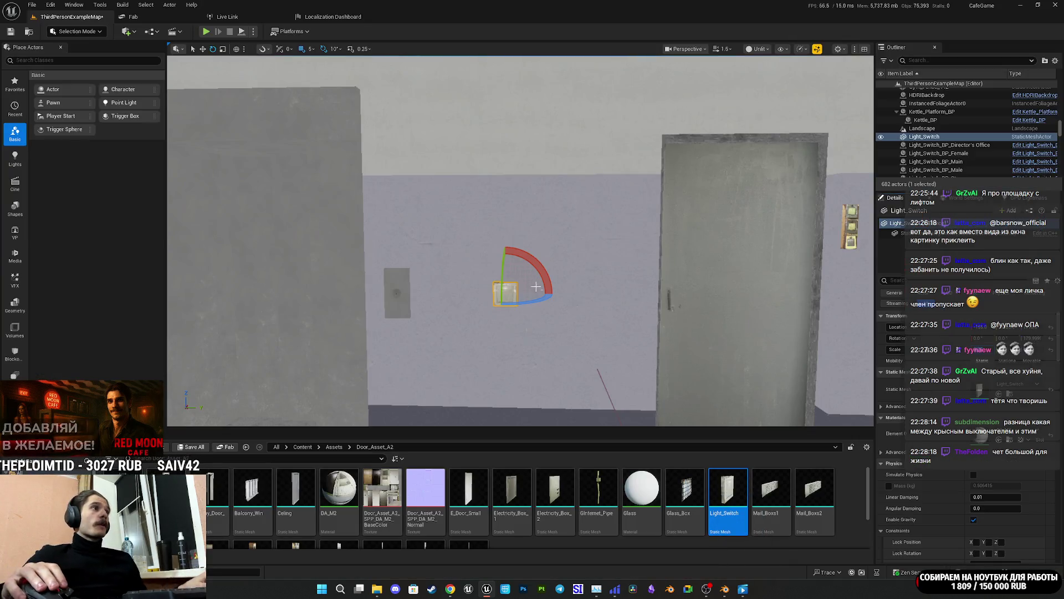
{"action": "key", "text": "w"}
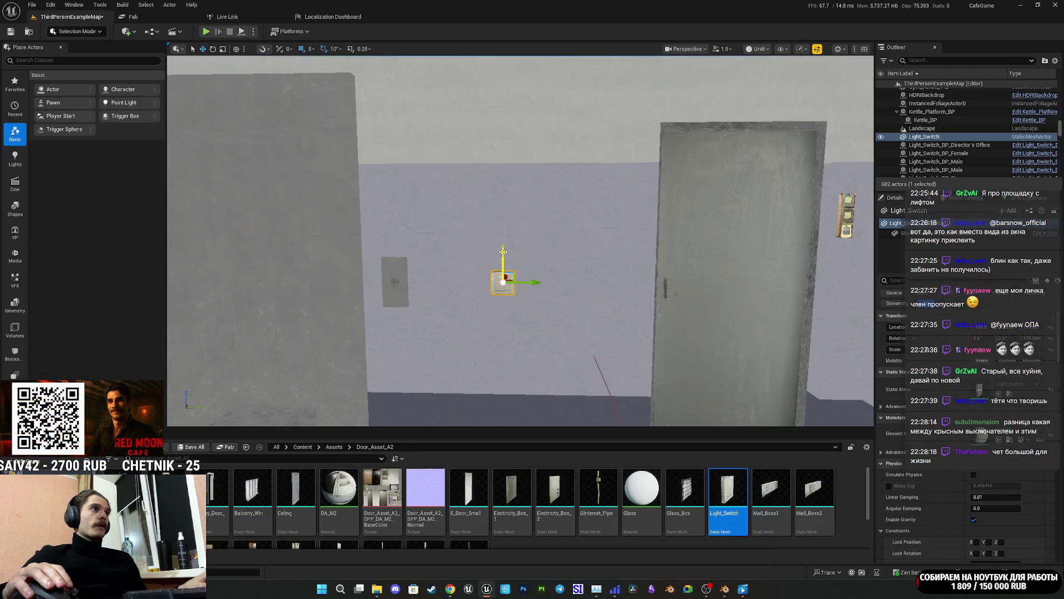
Step: Drag the light switch lower down the landing wall
{"action": "left_click_drag", "start_coordinate": [502, 251], "coordinate": [501, 291]}
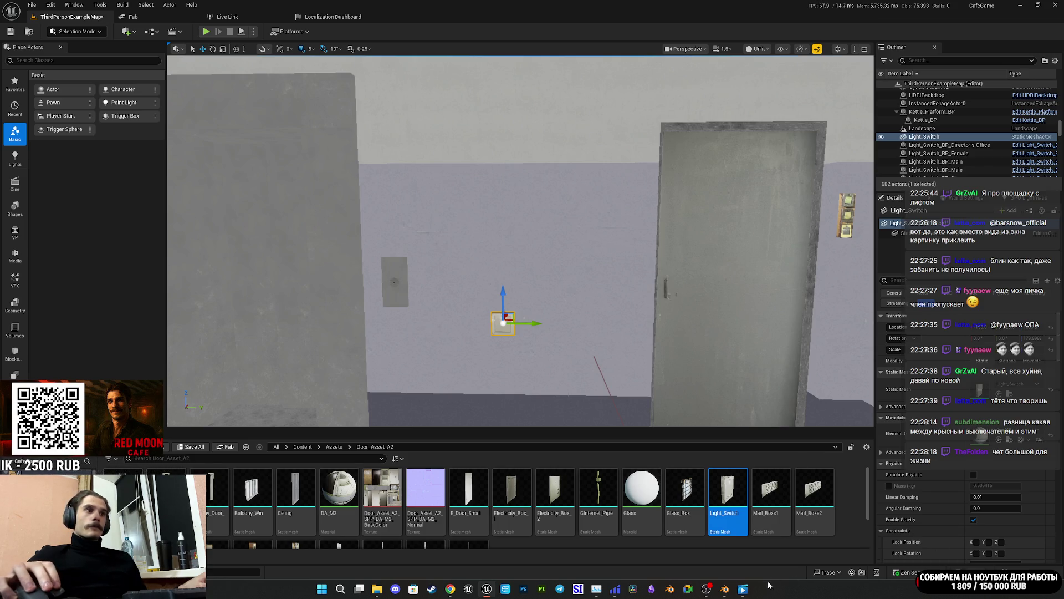
Step: Nudge the light switch slightly higher on the wall
{"action": "mouse_move", "coordinate": [742, 589]}
{"action": "mouse_move", "coordinate": [737, 540]}
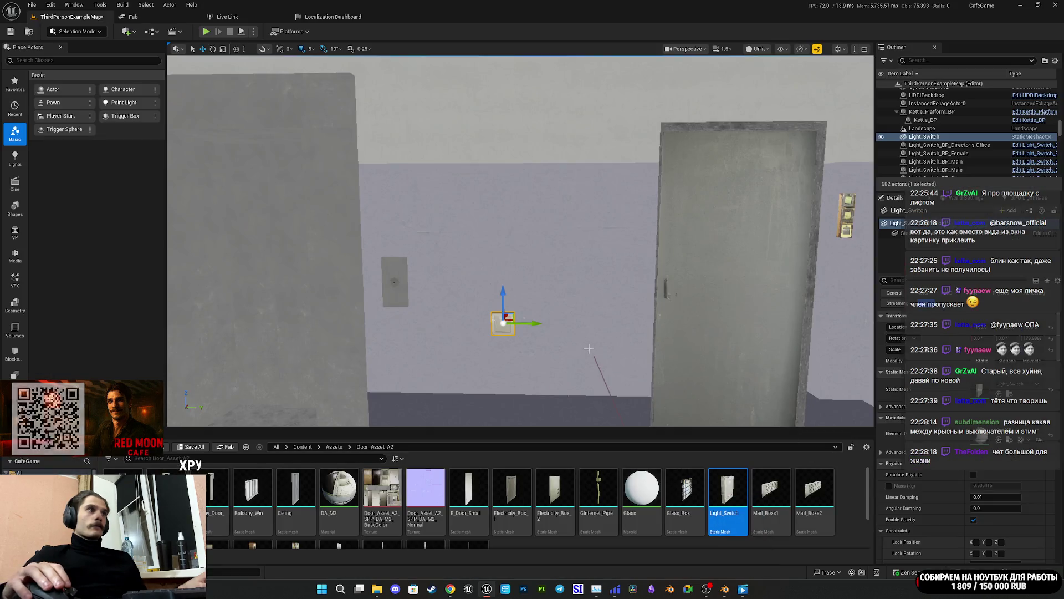
{"action": "left_click_drag", "start_coordinate": [506, 292], "coordinate": [503, 284]}
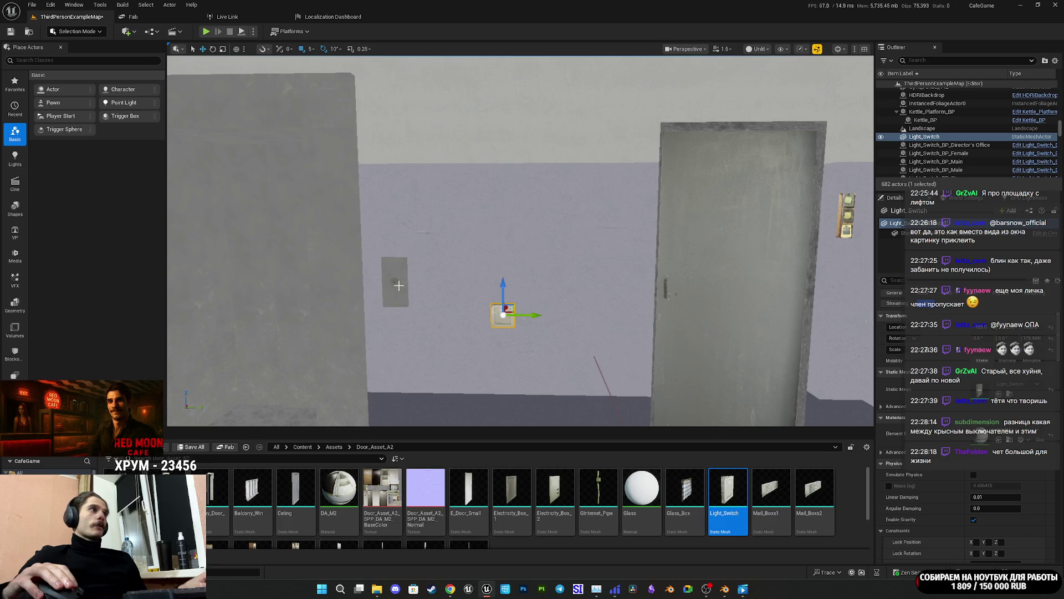
{"action": "left_click_drag", "start_coordinate": [439, 279], "coordinate": [421, 244]}
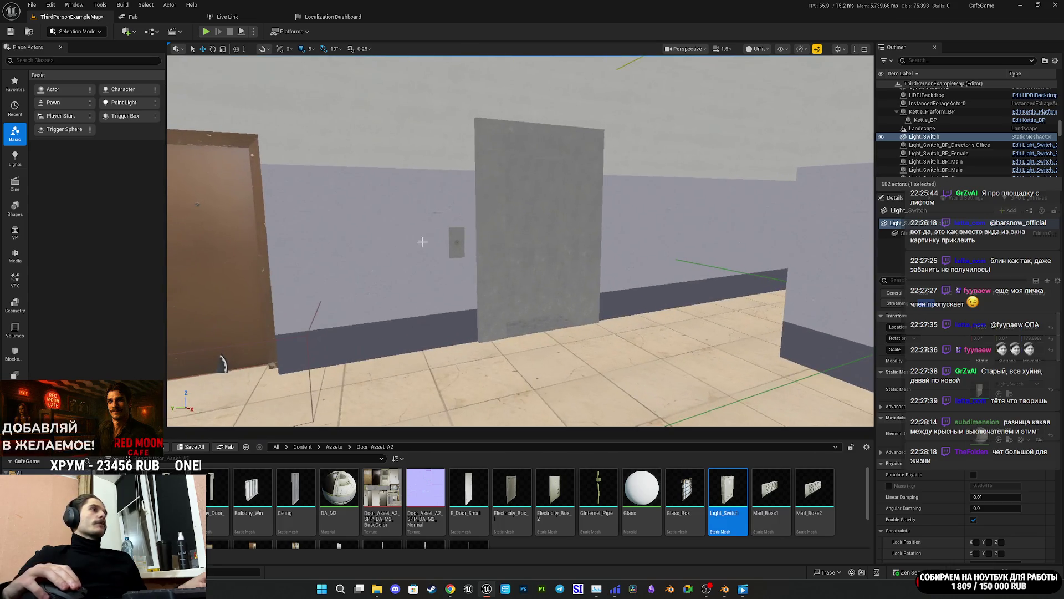
Step: Save all changes to the level map, then focus the second elevator door
{"action": "left_click", "coordinate": [453, 247]}
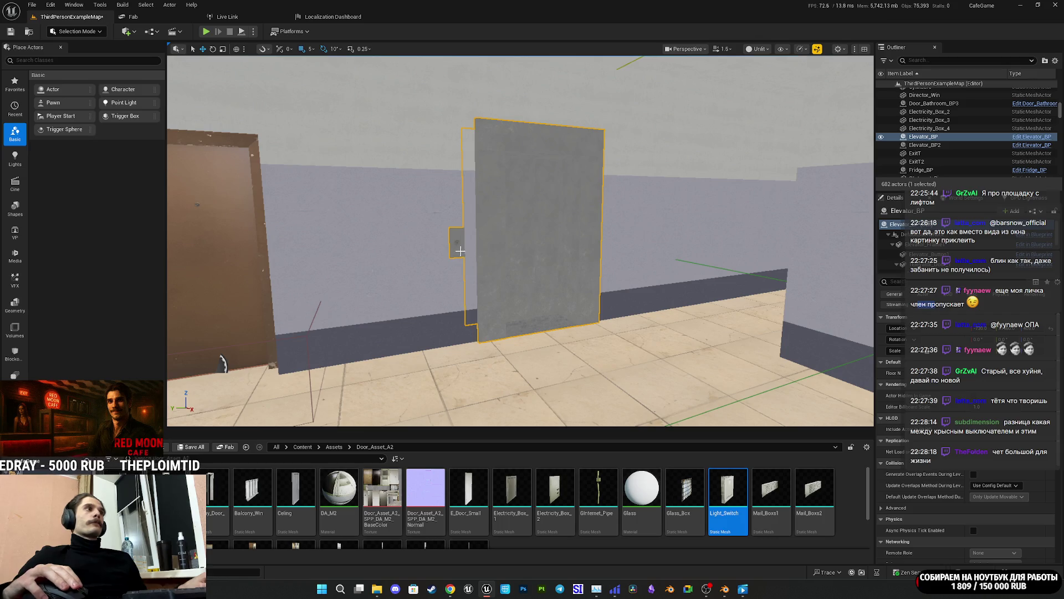
{"action": "left_click", "coordinate": [193, 448]}
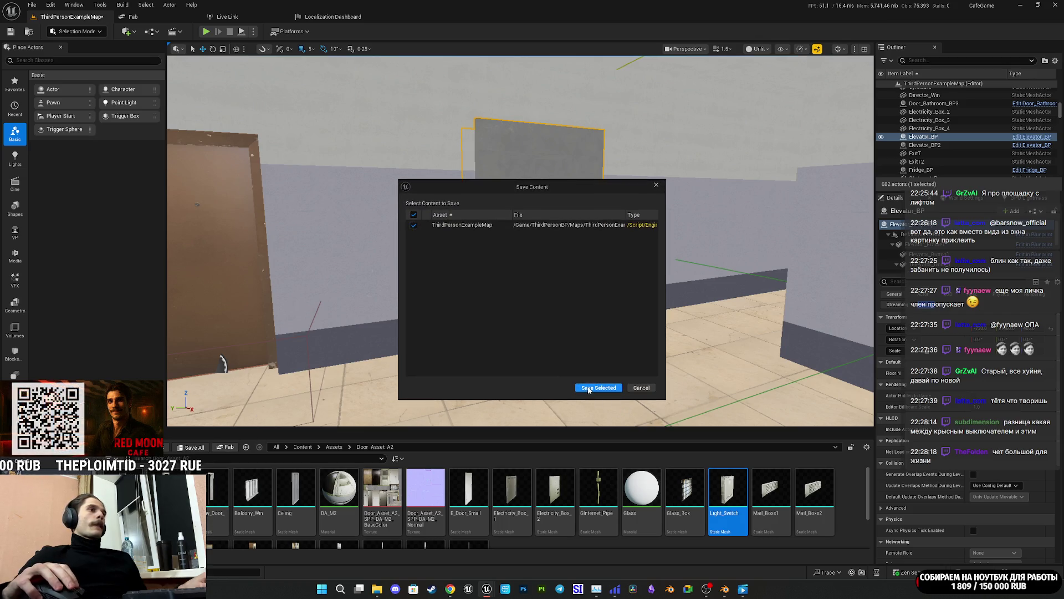
{"action": "left_click", "coordinate": [598, 388]}
{"action": "double_click", "coordinate": [924, 145]}
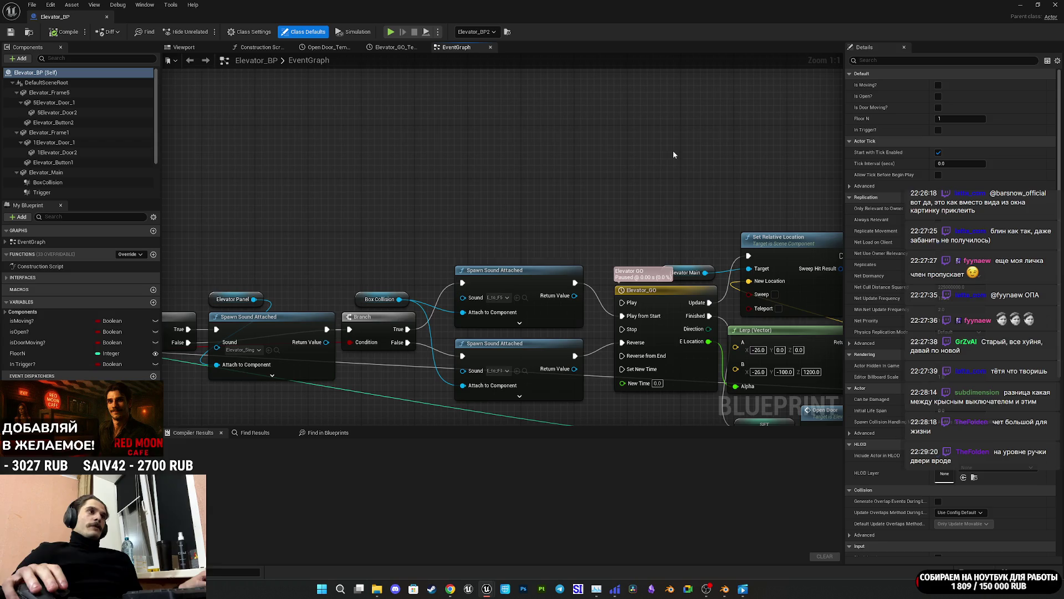
Step: Switch the Elevator_BP editor to its Viewport tab to see the elevator model
{"action": "left_click", "coordinate": [184, 47]}
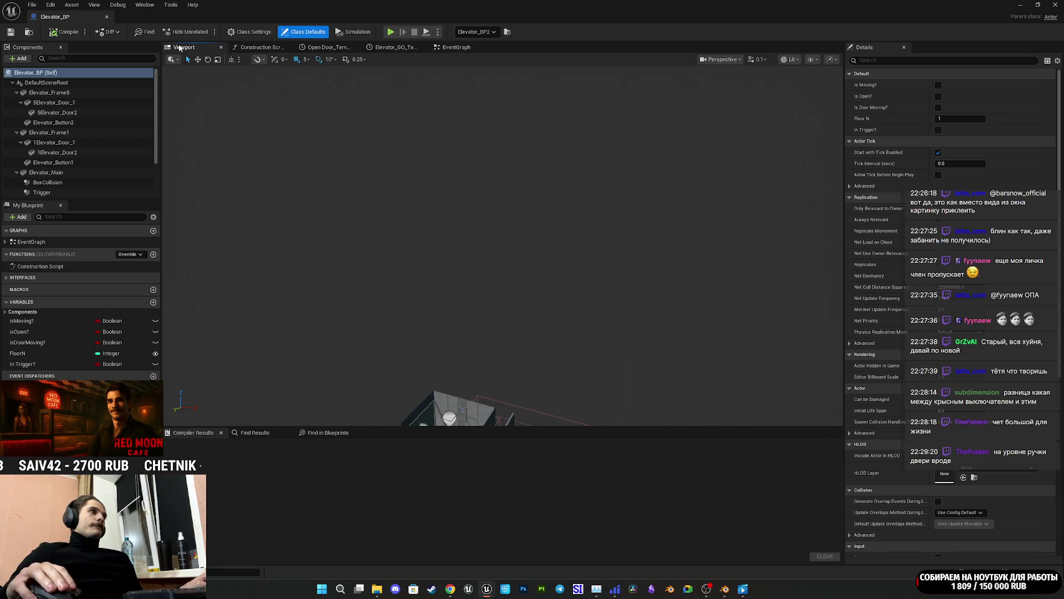
Step: Select the first elevator call button and frame it head-on in the Blueprint viewport
{"action": "scroll", "coordinate": [502, 246], "scroll_direction": "up", "scroll_amount": 5}
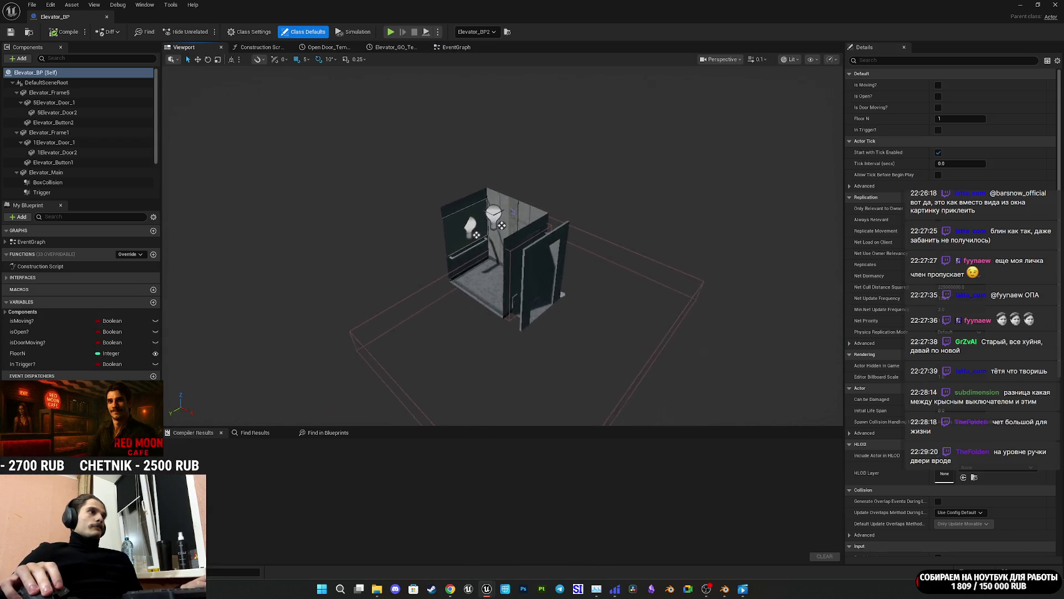
{"action": "scroll", "coordinate": [516, 181], "scroll_direction": "up", "scroll_amount": 6}
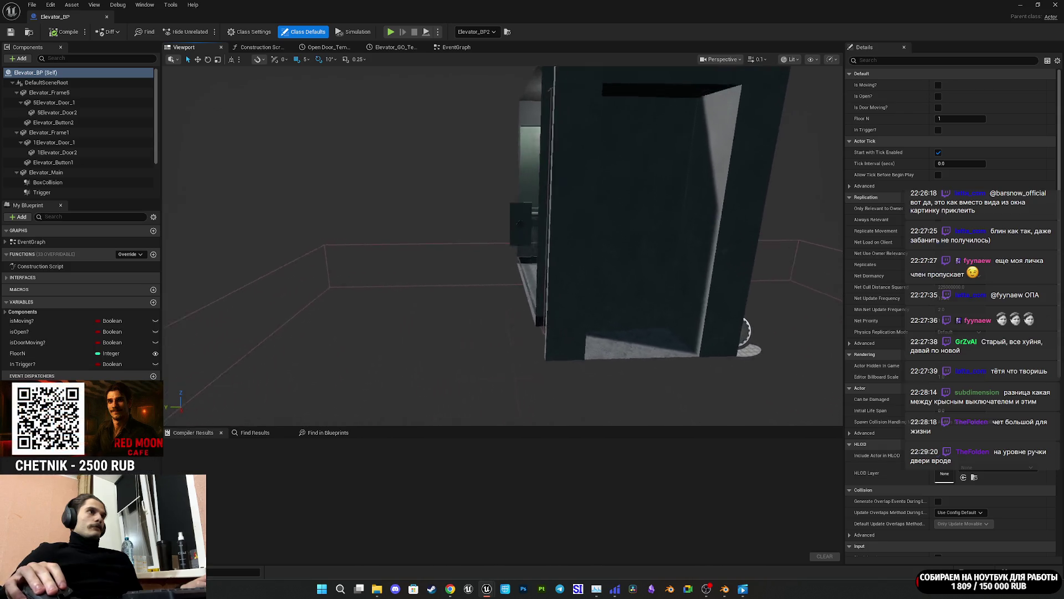
{"action": "left_click", "coordinate": [480, 171]}
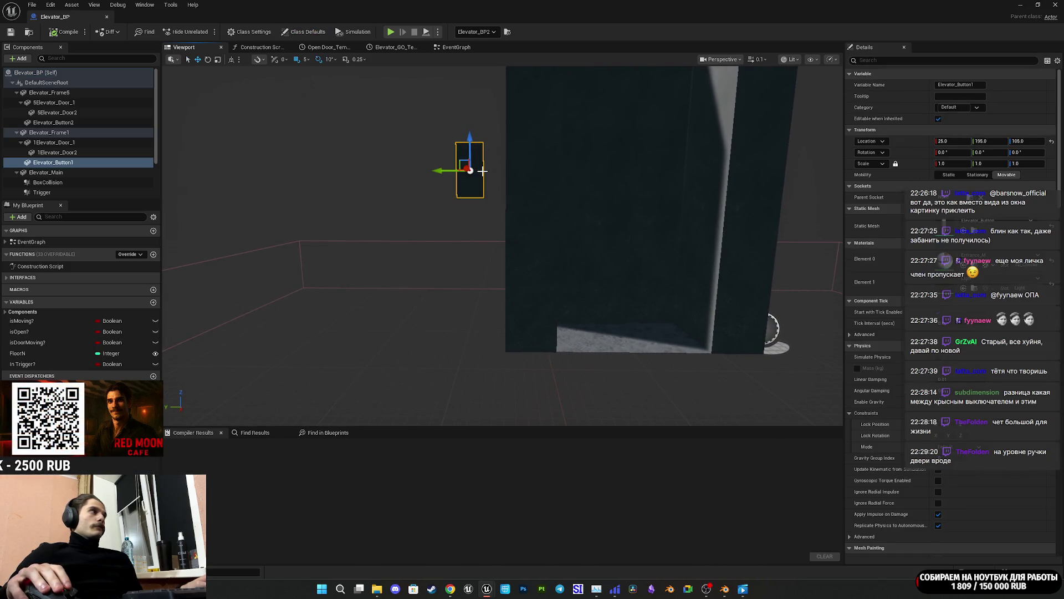
{"action": "left_click_drag", "start_coordinate": [721, 178], "coordinate": [631, 168]}
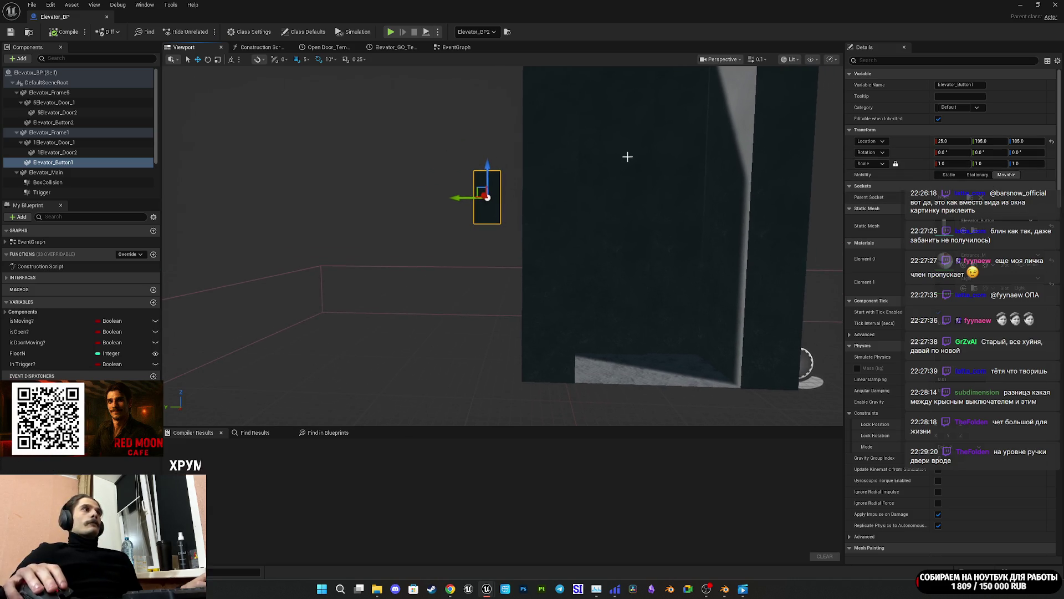
{"action": "key", "text": "f"}
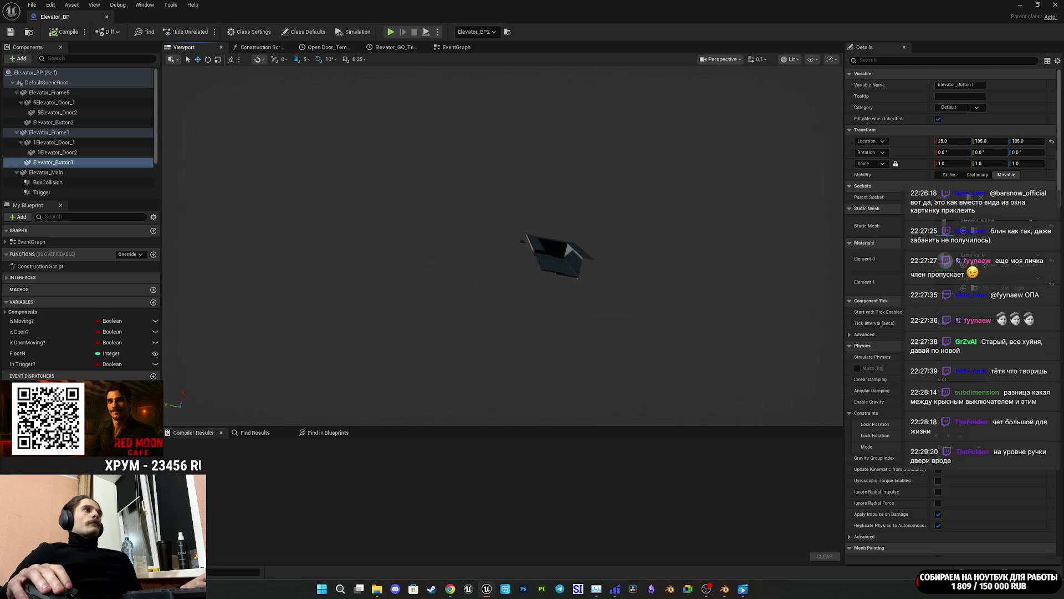
{"action": "scroll", "coordinate": [503, 243], "scroll_direction": "down", "scroll_amount": 5}
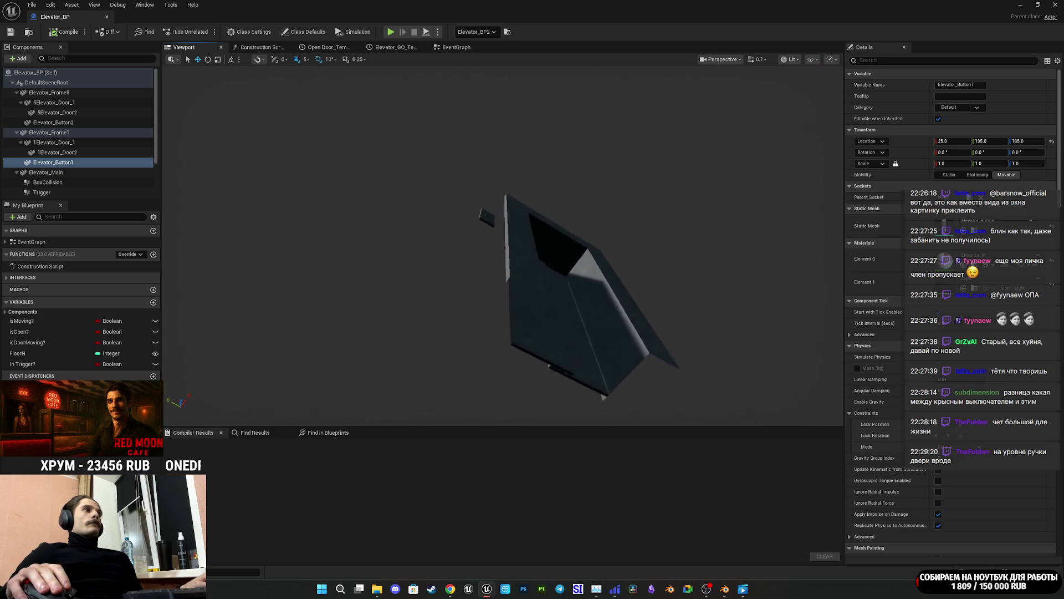
{"action": "left_click_drag", "start_coordinate": [592, 197], "coordinate": [592, 198]}
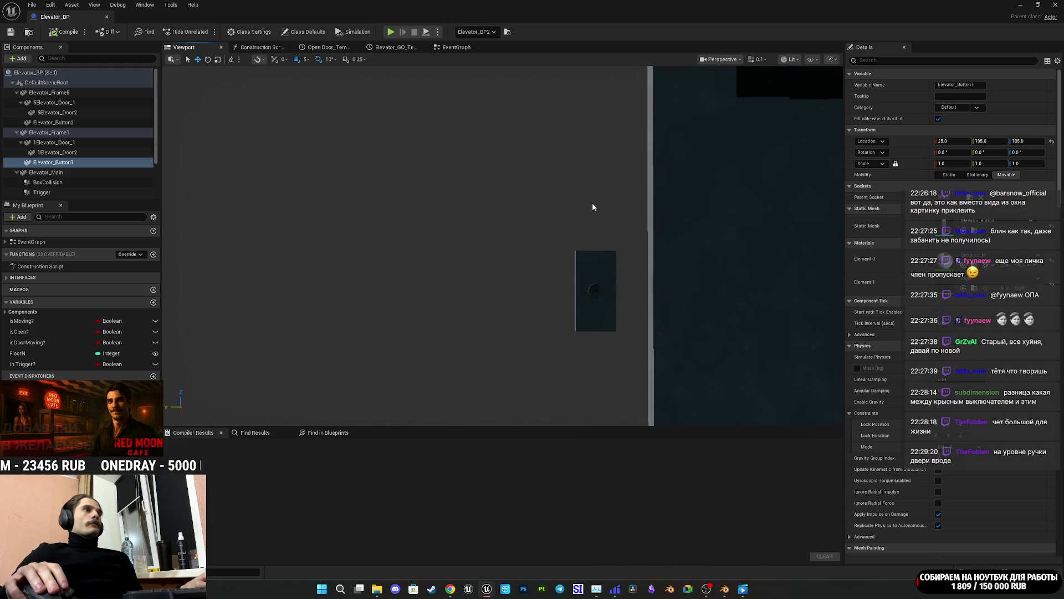
Step: Raise Elevator_Button2 to Z 130, compile Elevator_BP, and return to the level editor
{"action": "left_click", "coordinate": [598, 319]}
{"action": "left_click_drag", "start_coordinate": [607, 271], "coordinate": [610, 197]}
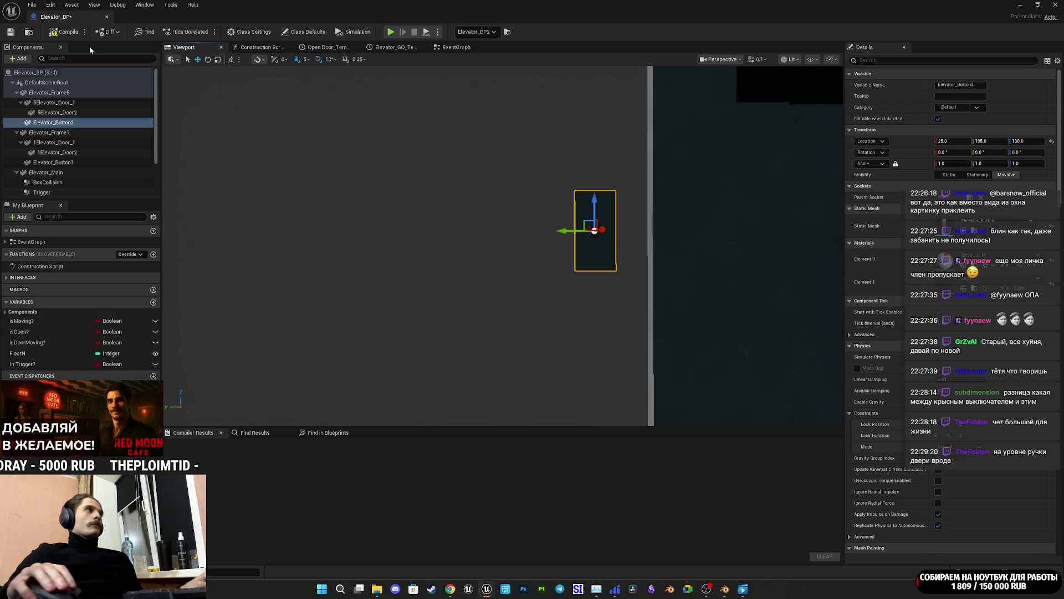
{"action": "left_click", "coordinate": [69, 32]}
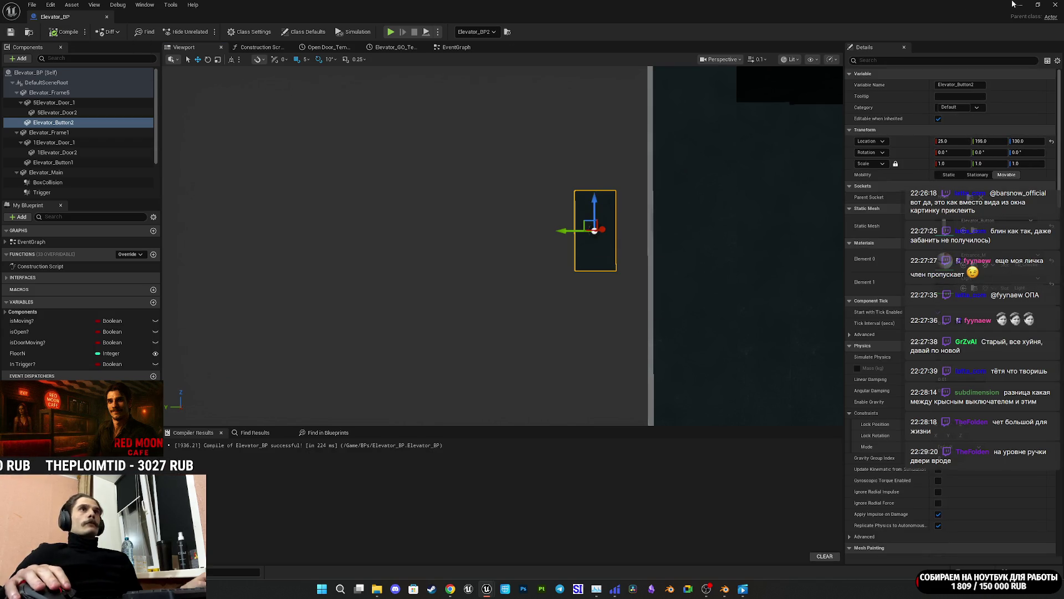
{"action": "key", "text": "alt+Tab"}
{"action": "left_click_drag", "start_coordinate": [859, 90], "coordinate": [820, 111]}
Step: Nudge the light switch left on the wall, save the level, and reopen Elevator_BP from the second elevator
{"action": "left_click", "coordinate": [648, 289]}
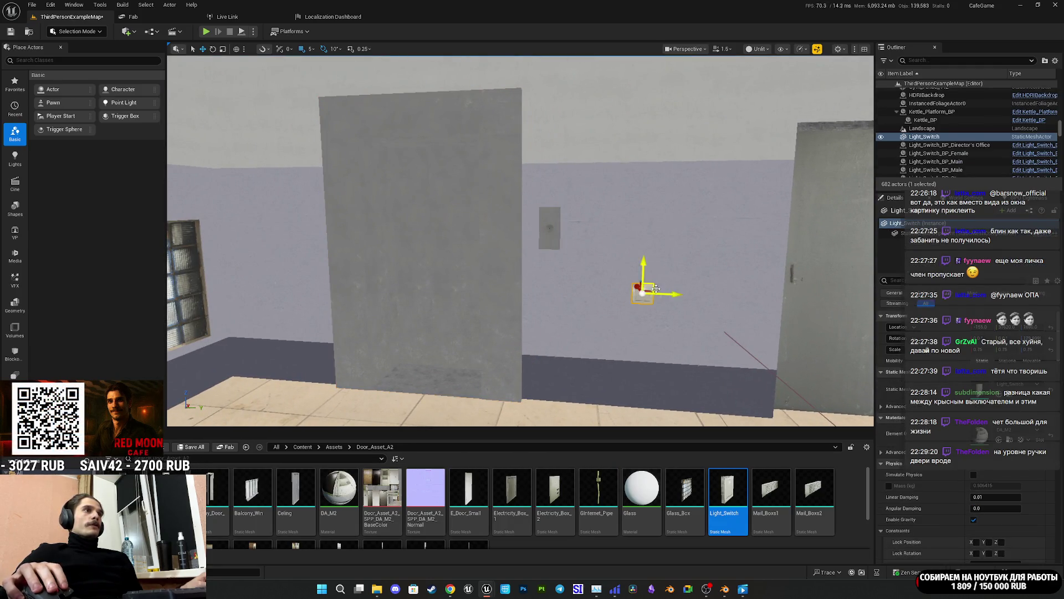
{"action": "left_click_drag", "start_coordinate": [652, 284], "coordinate": [637, 276]}
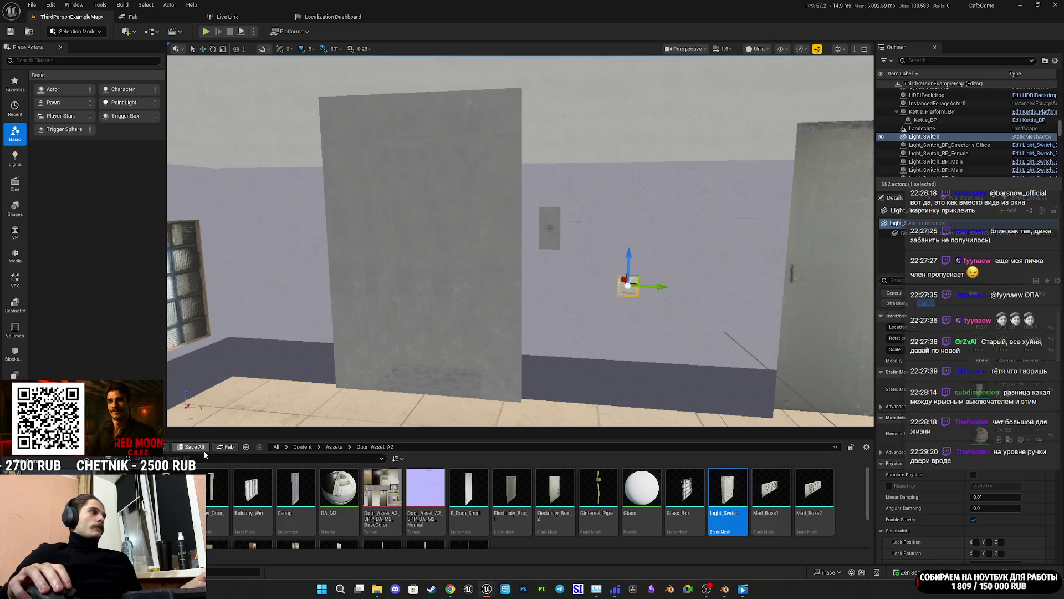
{"action": "left_click", "coordinate": [188, 449]}
{"action": "left_click", "coordinate": [596, 384]}
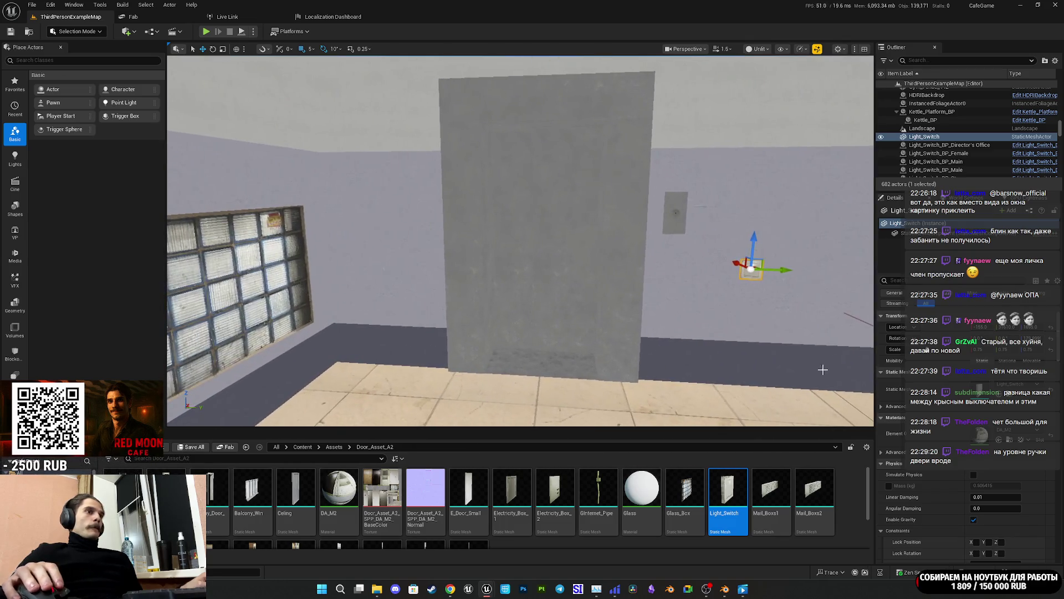
{"action": "left_click", "coordinate": [554, 233]}
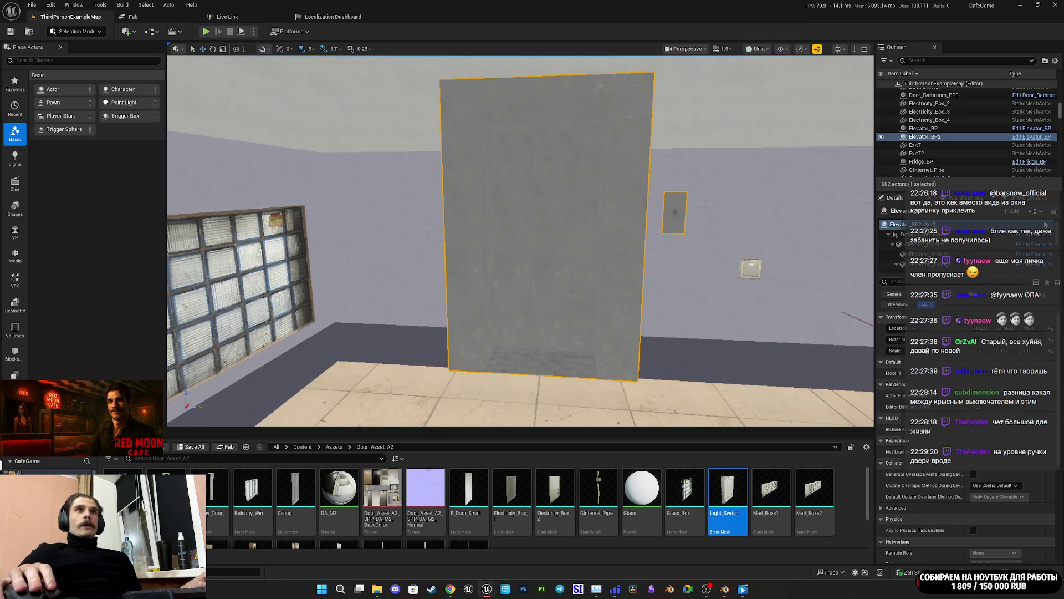
{"action": "key", "text": "ctrl+e"}
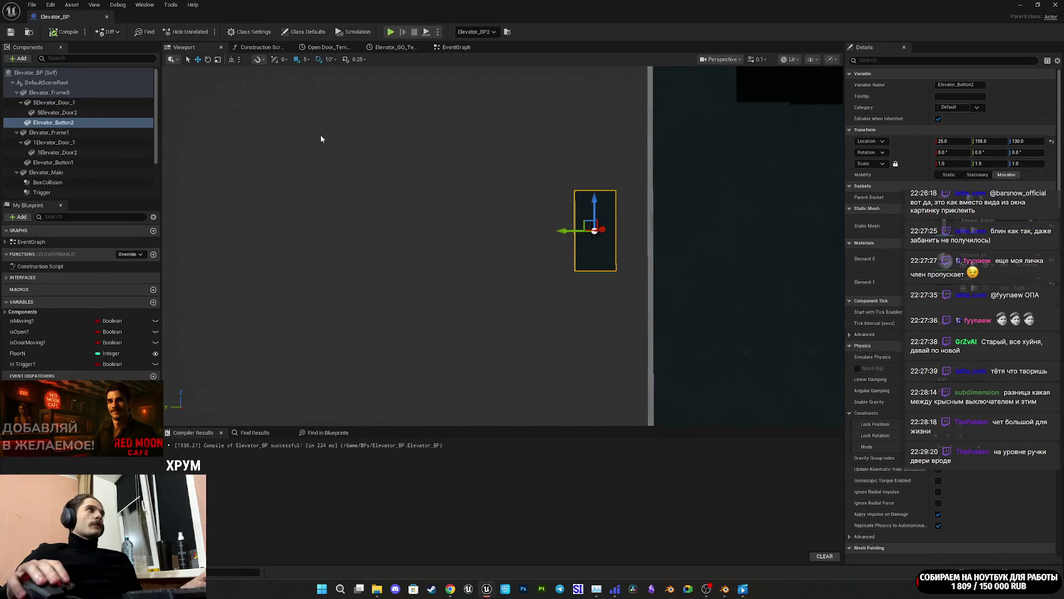
Step: Frame Elevator_Panel in the Elevator_BP viewport, then undo a test nudge to keep it at X -105
{"action": "mouse_move", "coordinate": [323, 141]}
{"action": "left_mouse_down"}
{"action": "mouse_move", "coordinate": [340, 78]}
{"action": "mouse_move", "coordinate": [421, 166]}
{"action": "left_mouse_up"}
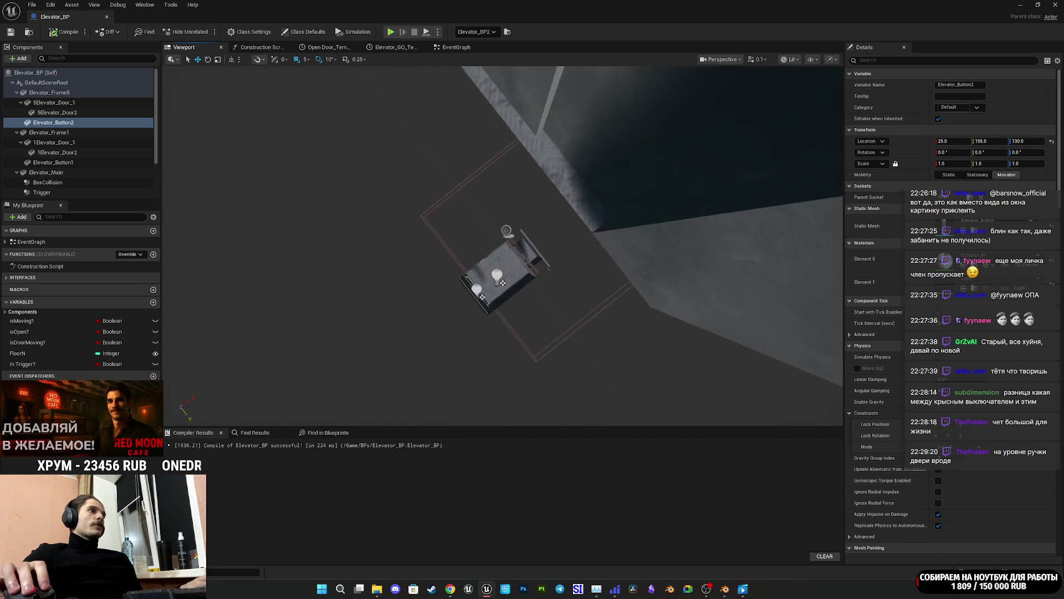
{"action": "scroll", "coordinate": [503, 261], "scroll_direction": "up", "scroll_amount": 5}
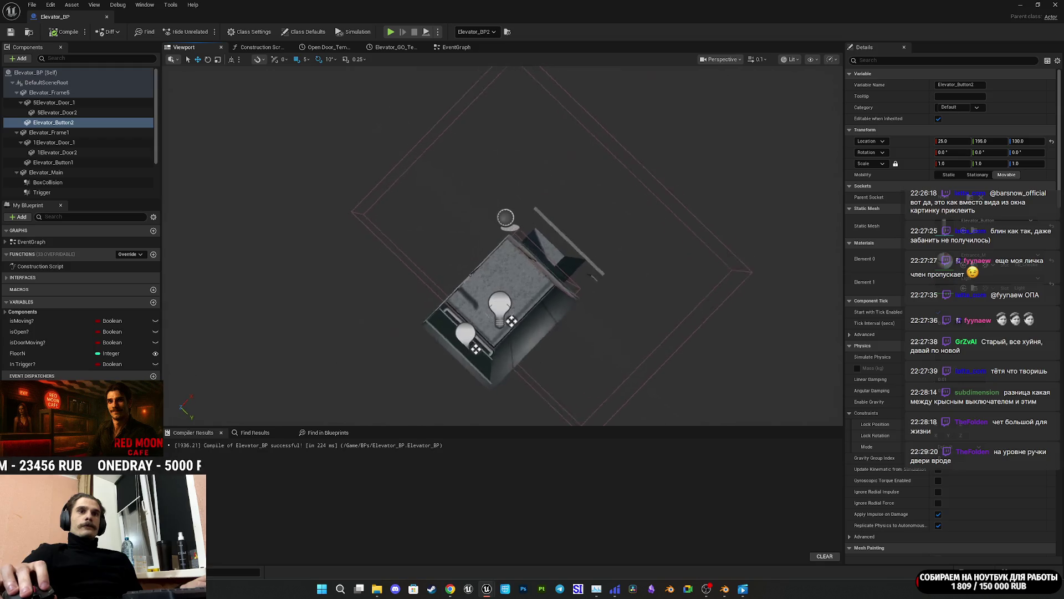
{"action": "scroll", "coordinate": [504, 260], "scroll_direction": "up", "scroll_amount": 10}
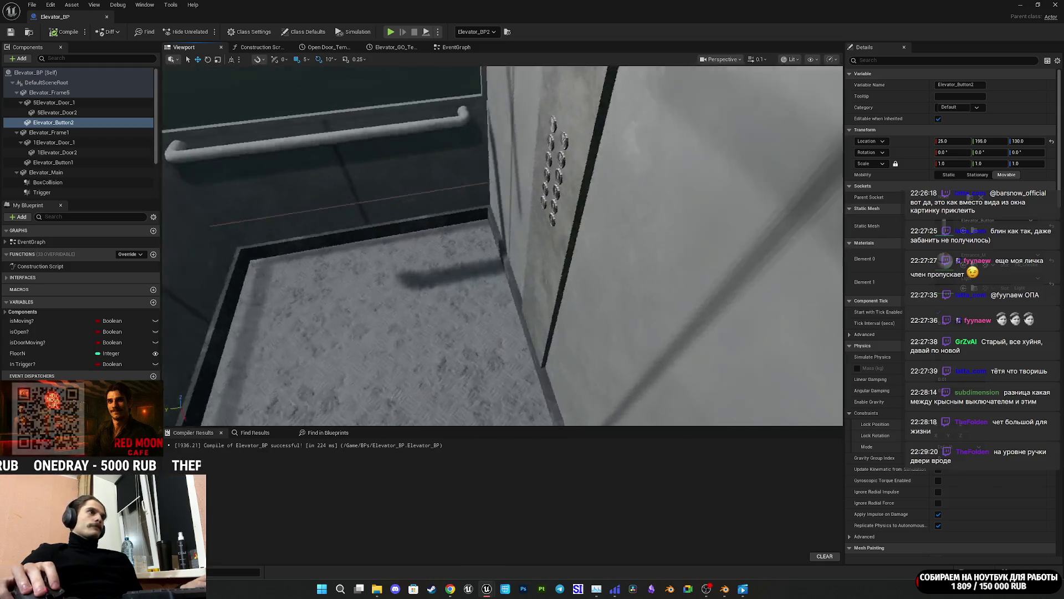
{"action": "left_click_drag", "start_coordinate": [390, 233], "coordinate": [389, 194]}
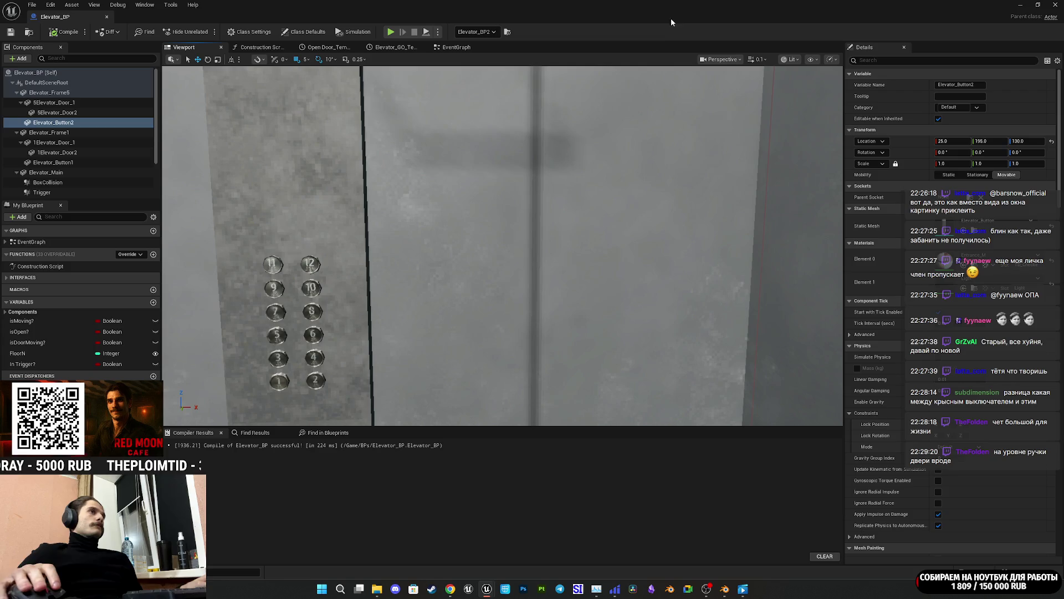
{"action": "scroll", "coordinate": [70, 169], "scroll_direction": "down", "scroll_amount": 2}
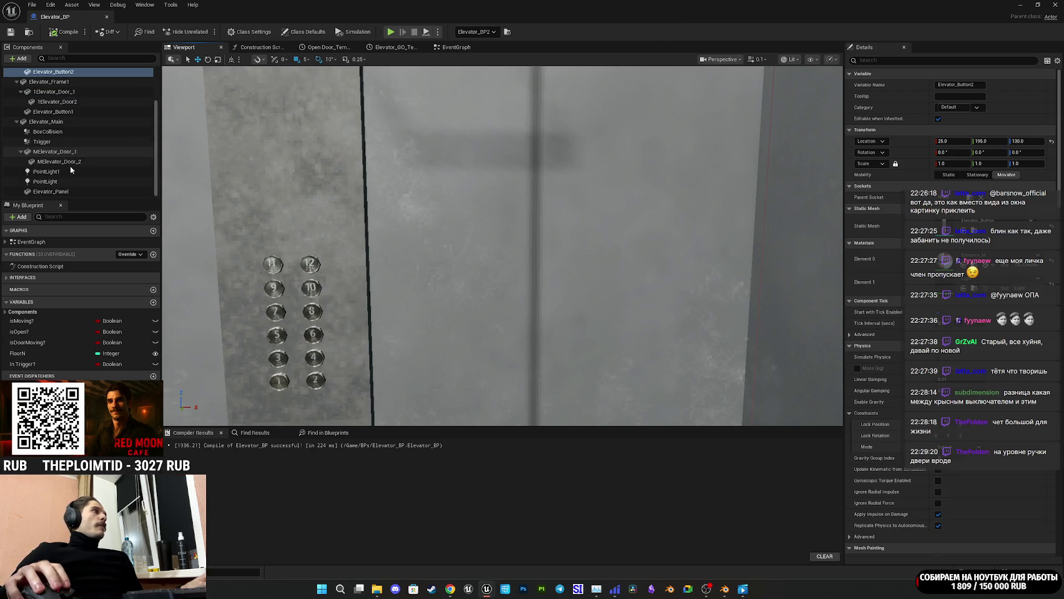
{"action": "double_click", "coordinate": [55, 192]}
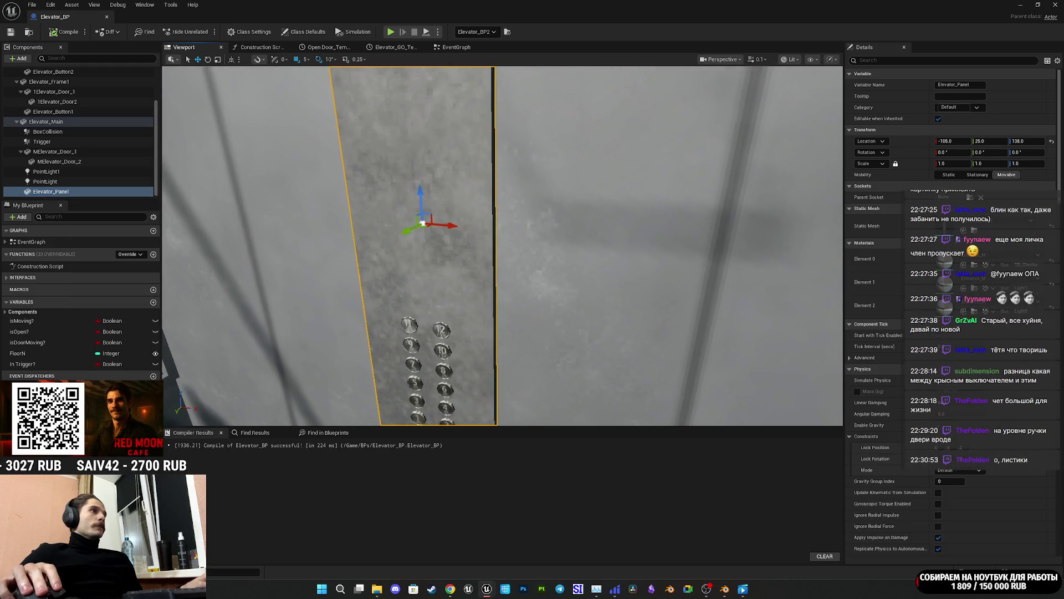
{"action": "mouse_move", "coordinate": [454, 226]}
{"action": "left_mouse_down"}
{"action": "mouse_move", "coordinate": [646, 238]}
{"action": "mouse_move", "coordinate": [619, 243]}
{"action": "left_mouse_up"}
{"action": "key", "text": "ctrl+z"}
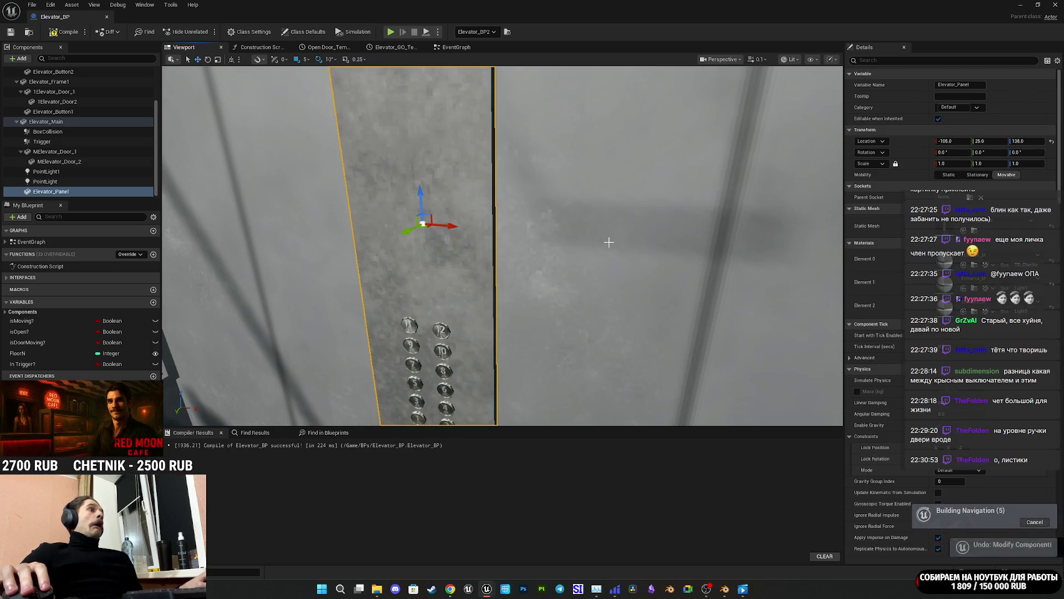
Step: Duplicate the Elevator_Panel component and rename the copy Elevator_Papper
{"action": "left_click", "coordinate": [57, 192]}
{"action": "right_click", "coordinate": [57, 194]}
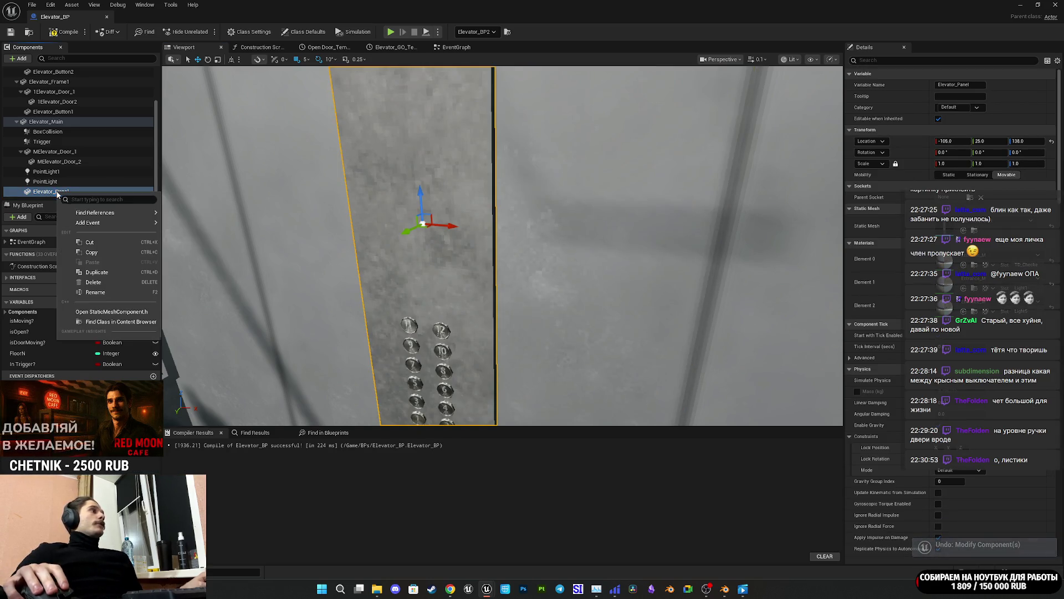
{"action": "left_click", "coordinate": [100, 276]}
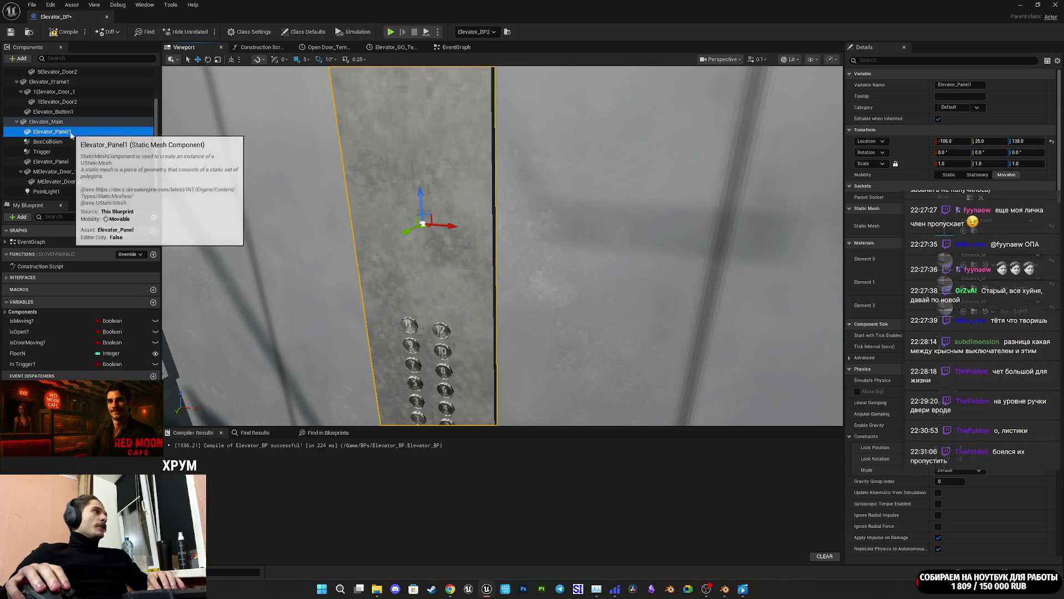
{"action": "key", "text": "F2"}
{"action": "key", "text": "BackSpace"}
{"action": "key", "text": "BackSpace"}
{"action": "key", "text": "BackSpace"}
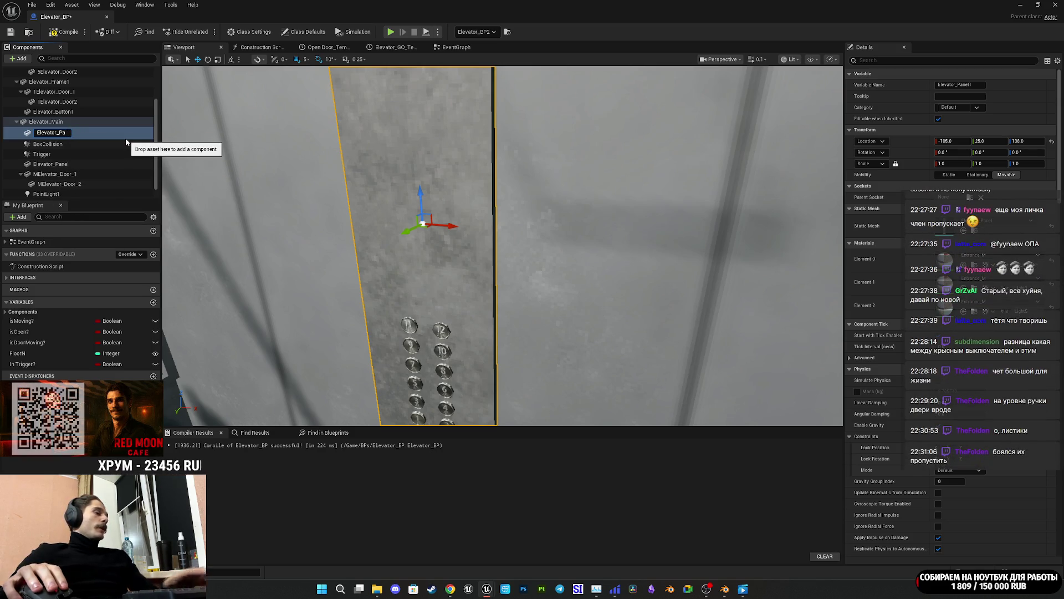
{"action": "type", "text": "pper"}
{"action": "key", "text": "Return"}
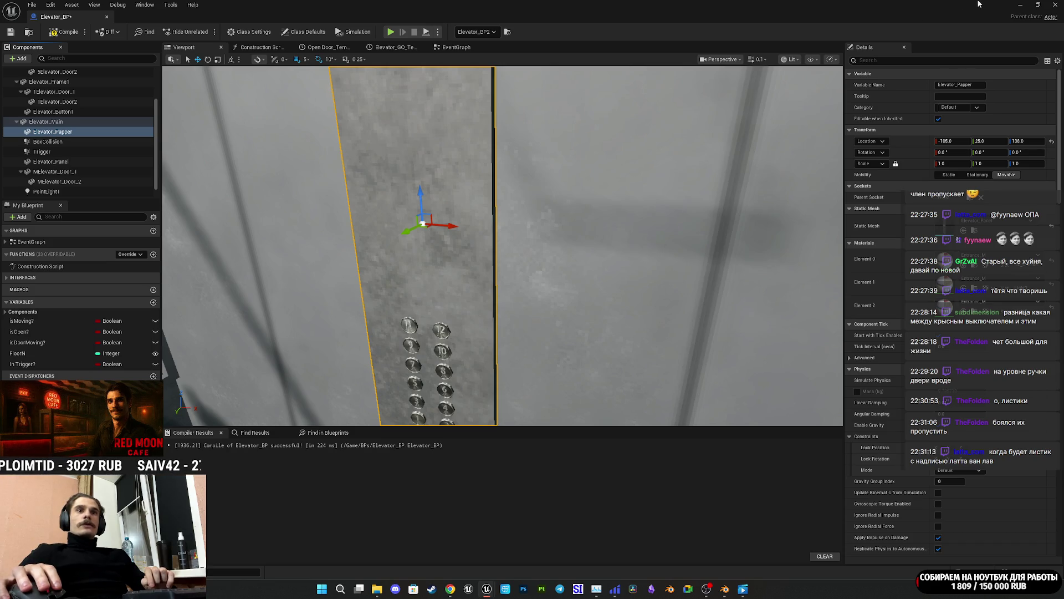
{"action": "left_click", "coordinate": [1038, 4]}
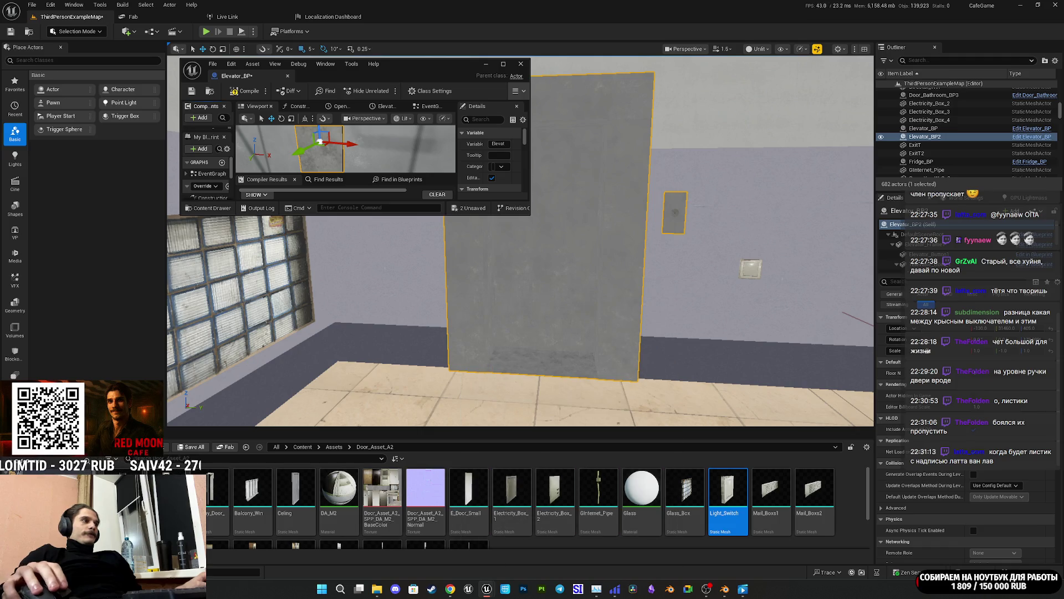
Step: Select the Plane mesh in the Content Browser and assign it as Elevator_Papper's Static Mesh
{"action": "scroll", "coordinate": [526, 521], "scroll_direction": "down", "scroll_amount": 2}
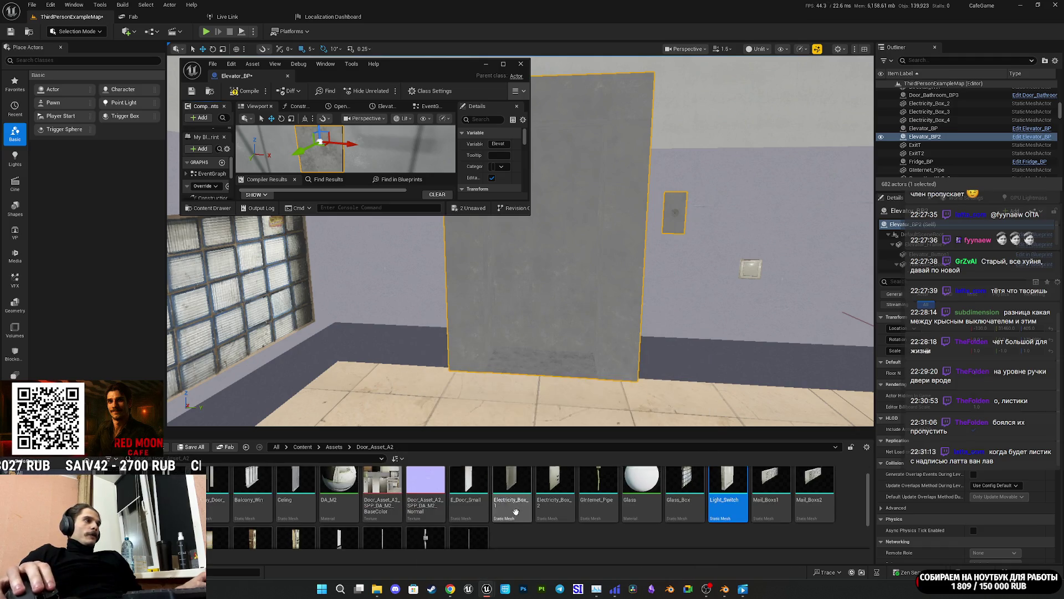
{"action": "scroll", "coordinate": [527, 520], "scroll_direction": "down", "scroll_amount": 1}
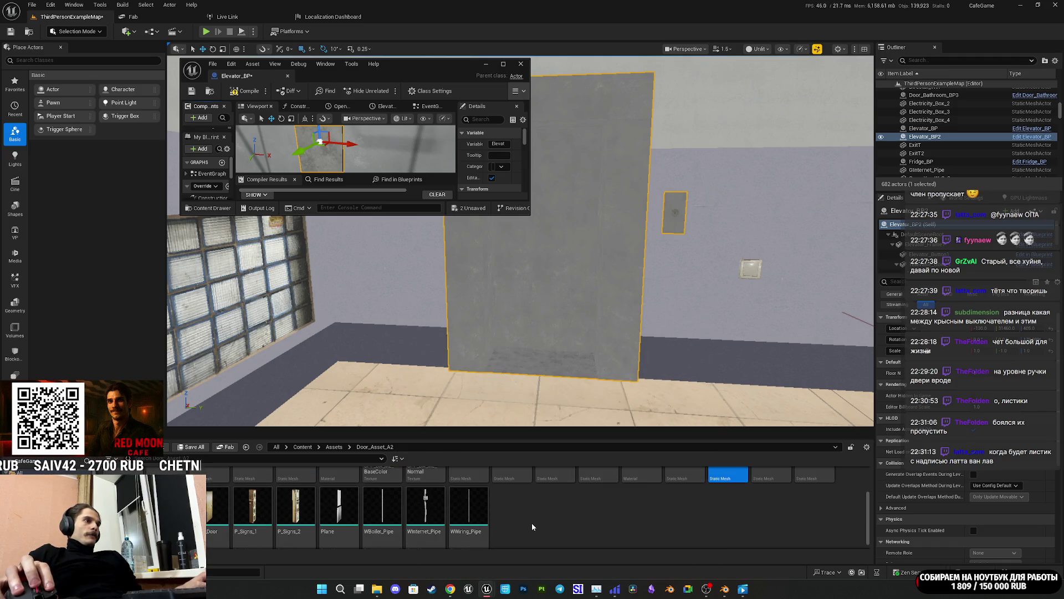
{"action": "left_click", "coordinate": [341, 516]}
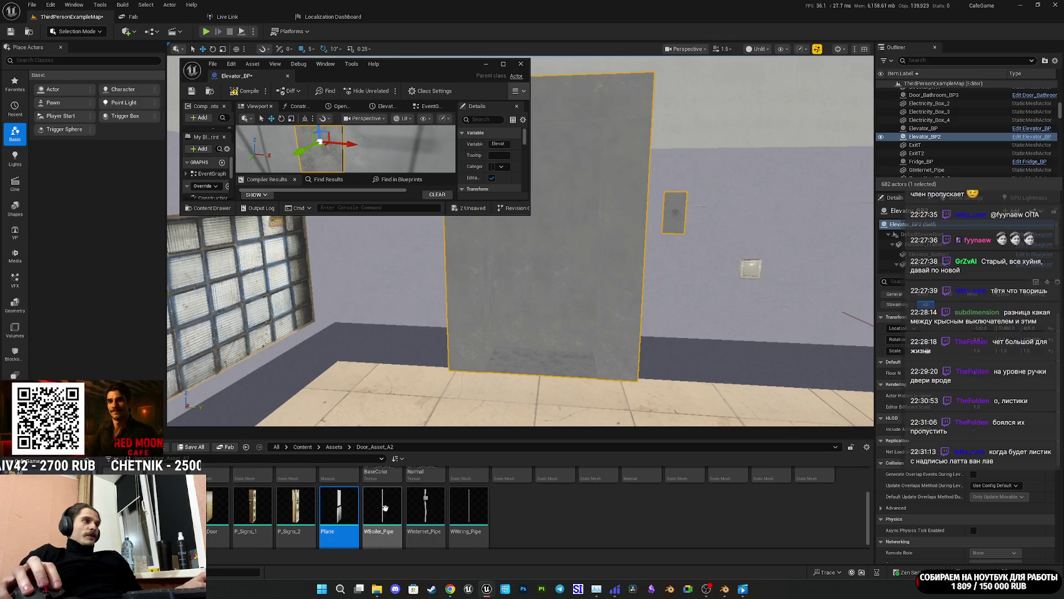
{"action": "double_click", "coordinate": [340, 510]}
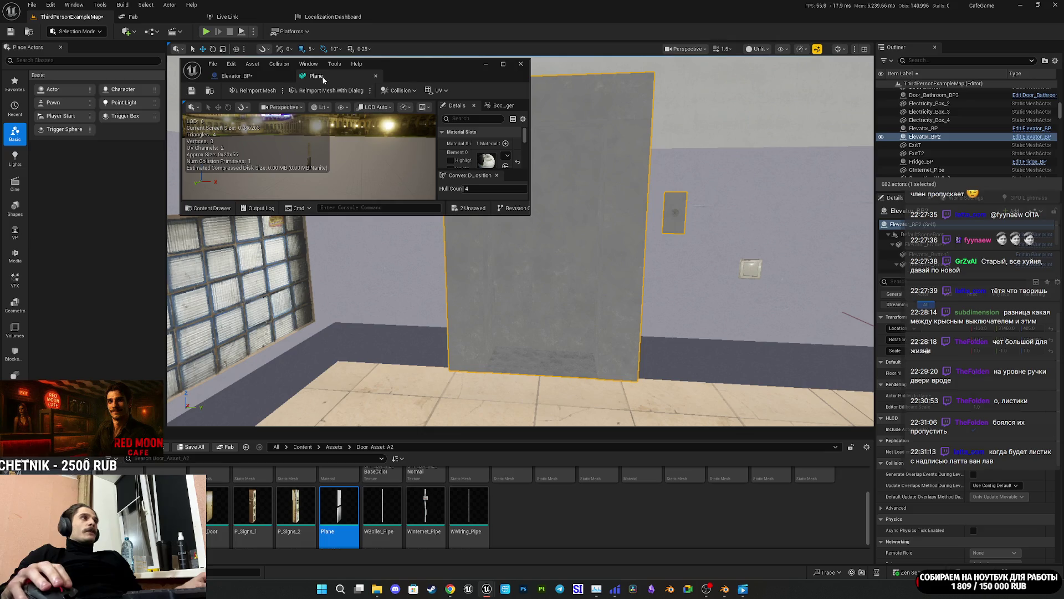
{"action": "left_click", "coordinate": [377, 76]}
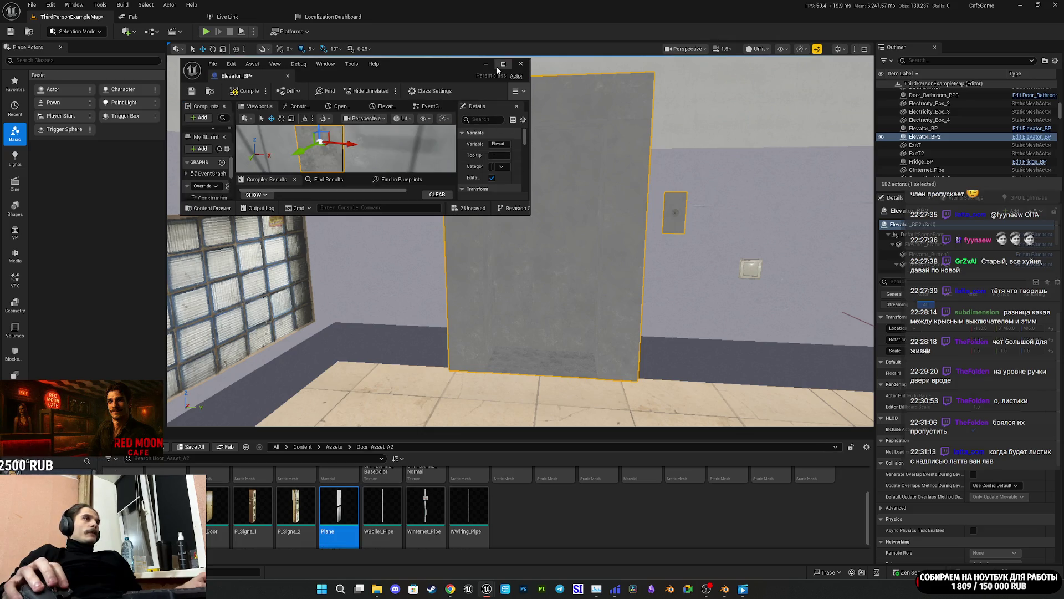
{"action": "left_click", "coordinate": [503, 64]}
{"action": "left_click", "coordinate": [965, 235]}
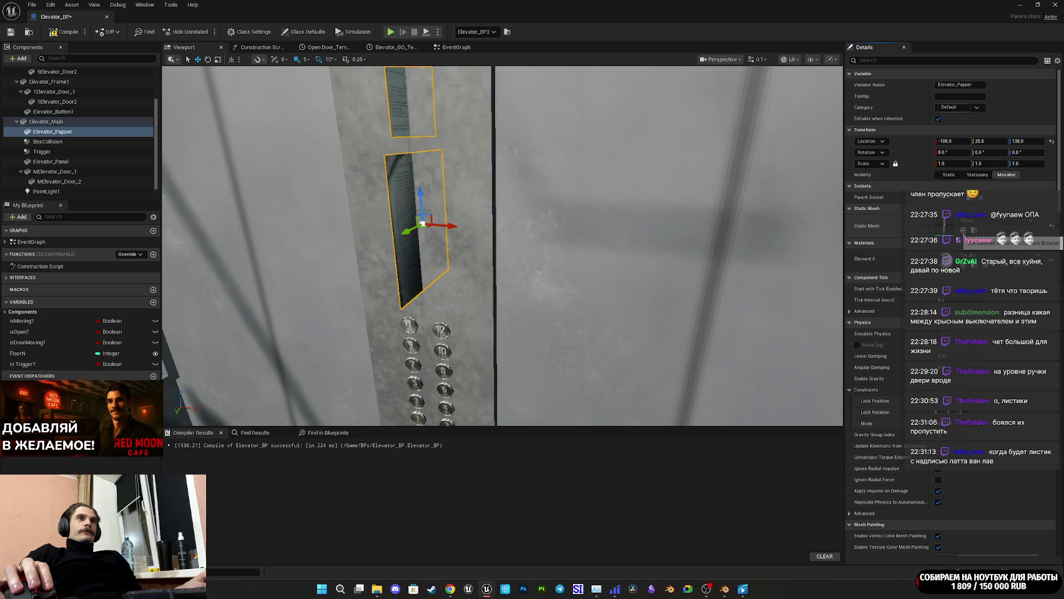
Step: Rotate the Elevator_Papper notice 90° in yaw and slide it along the wall to X -40
{"action": "key", "text": "f"}
{"action": "key", "text": "e"}
{"action": "mouse_move", "coordinate": [486, 264]}
{"action": "left_mouse_down"}
{"action": "mouse_move", "coordinate": [388, 277]}
{"action": "mouse_move", "coordinate": [484, 261]}
{"action": "mouse_move", "coordinate": [399, 280]}
{"action": "mouse_move", "coordinate": [653, 288]}
{"action": "left_mouse_up"}
{"action": "key", "text": "w"}
{"action": "key", "text": "f"}
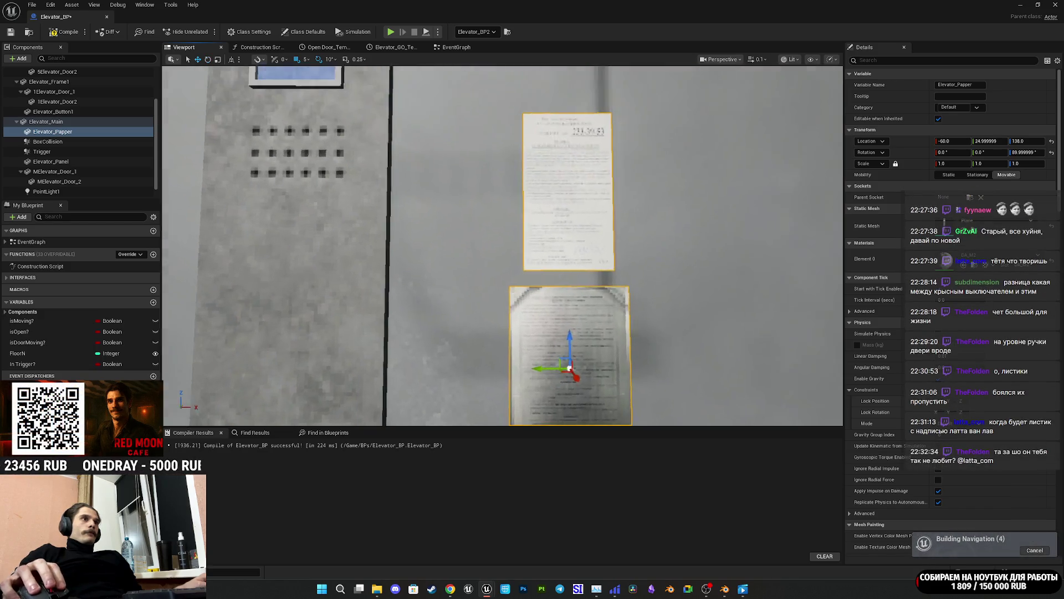
{"action": "left_click_drag", "start_coordinate": [415, 271], "coordinate": [474, 270]}
{"action": "key", "text": "f"}
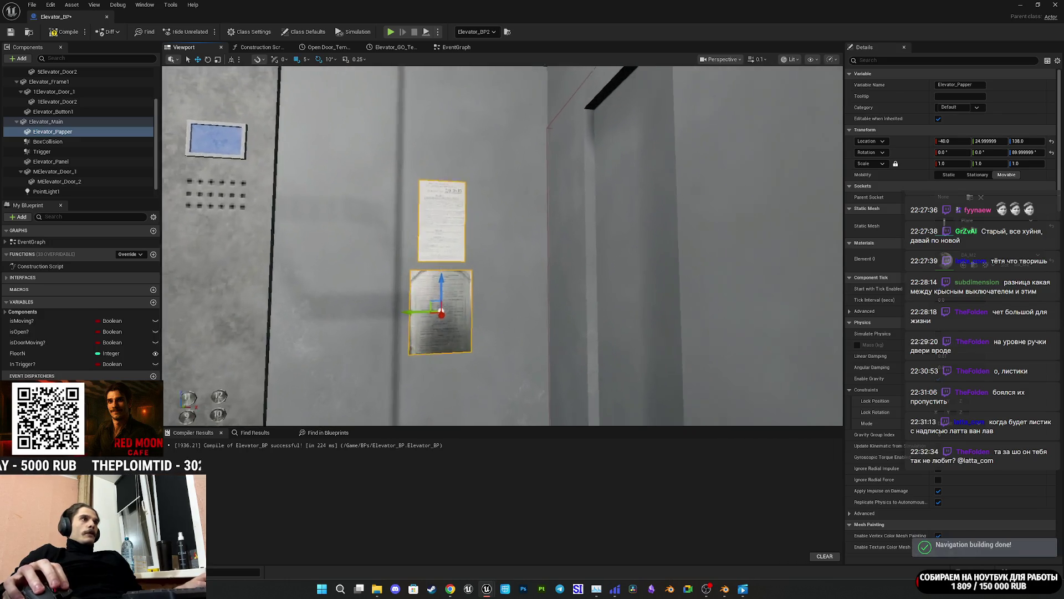
{"action": "scroll", "coordinate": [502, 246], "scroll_direction": "down", "scroll_amount": 5}
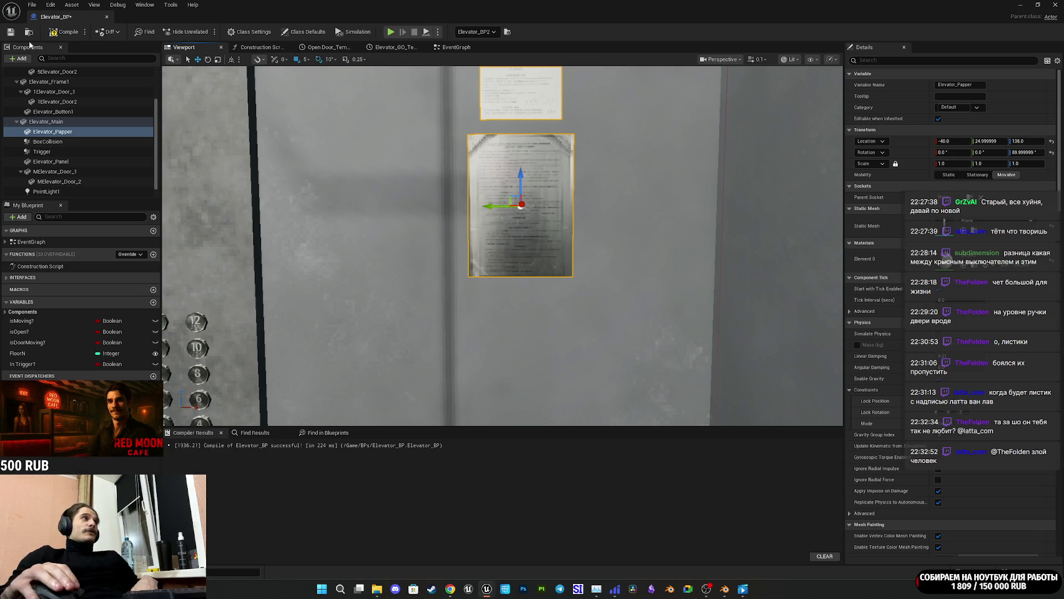
Step: Compile and save the Elevator_BP Blueprint
{"action": "left_click", "coordinate": [54, 36]}
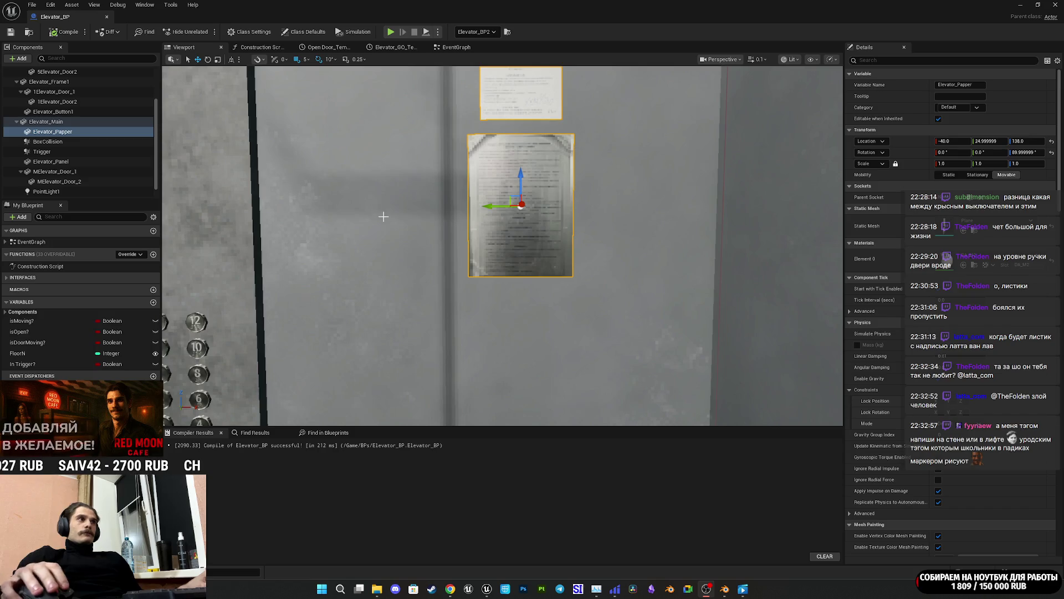
{"action": "scroll", "coordinate": [378, 212], "scroll_direction": "down", "scroll_amount": 10}
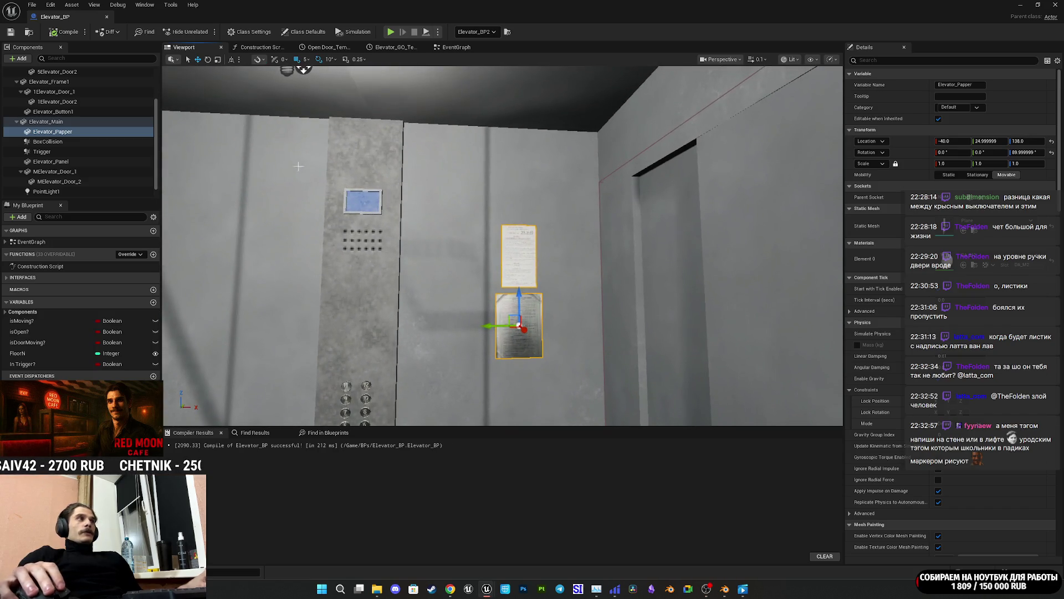
{"action": "left_click", "coordinate": [11, 33]}
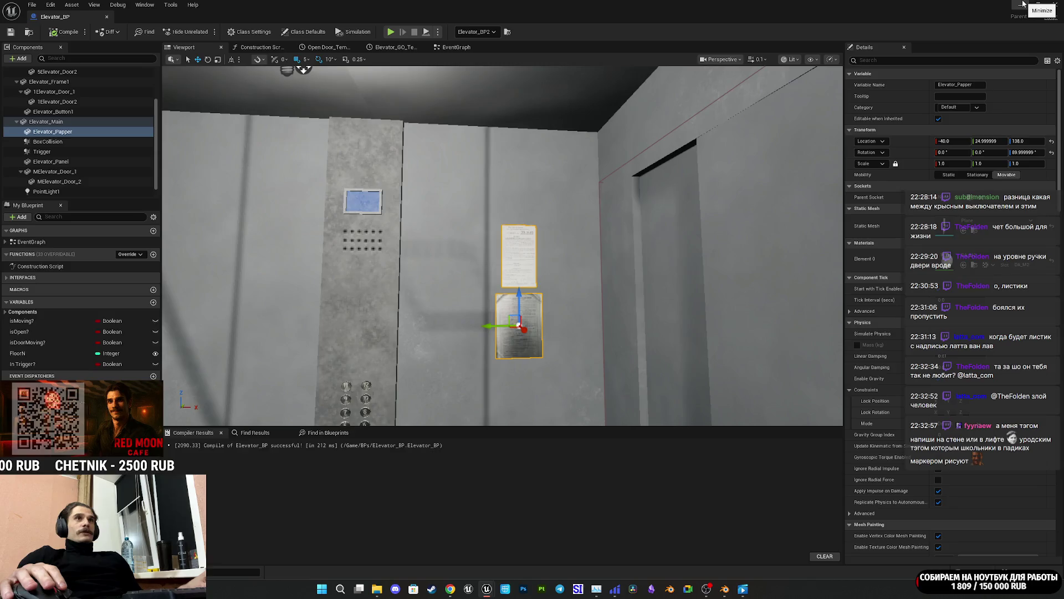
Step: Save the ThirdPersonExampleMap level through Save All, then return to Elevator_BP
{"action": "left_click", "coordinate": [1055, 5]}
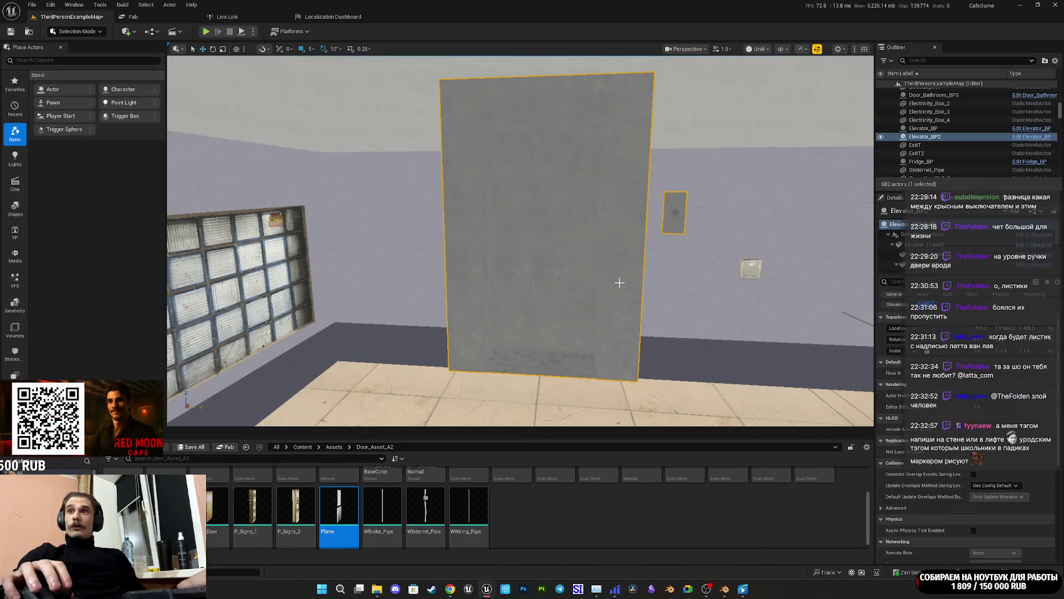
{"action": "left_click", "coordinate": [191, 447]}
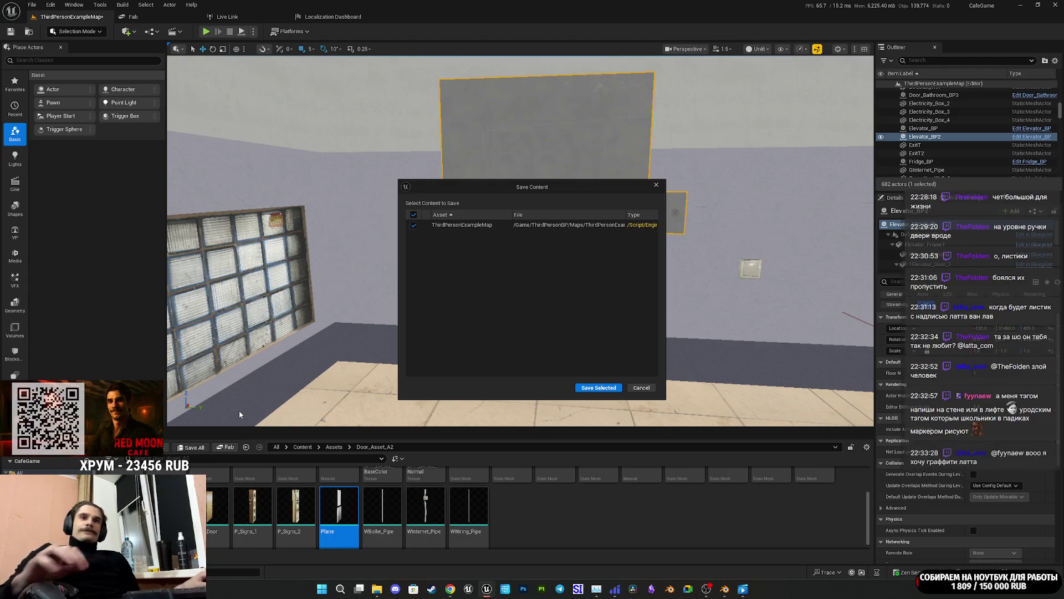
{"action": "left_click", "coordinate": [603, 388]}
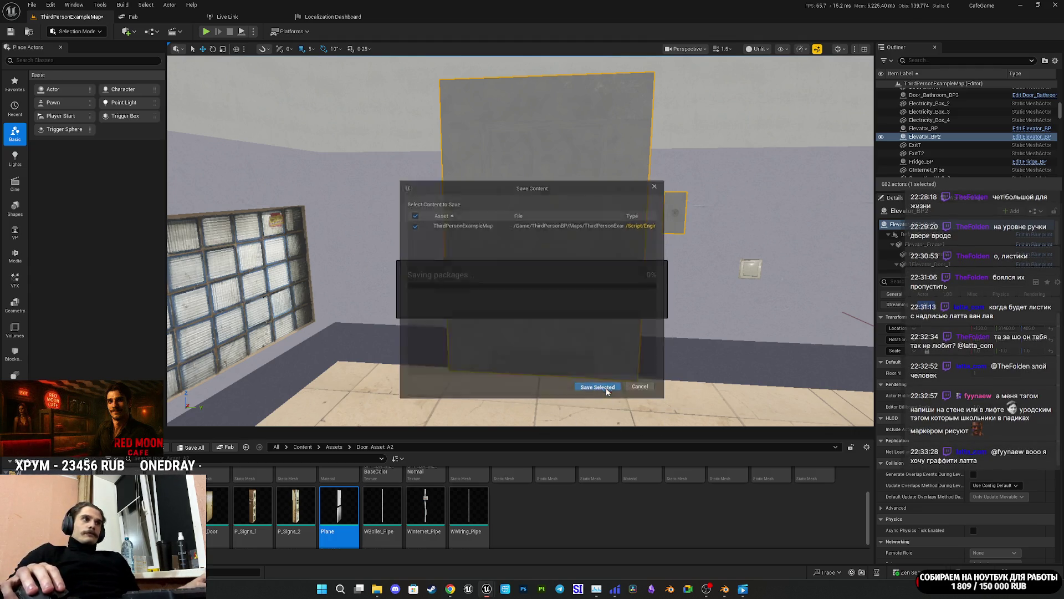
{"action": "mouse_move", "coordinate": [487, 589]}
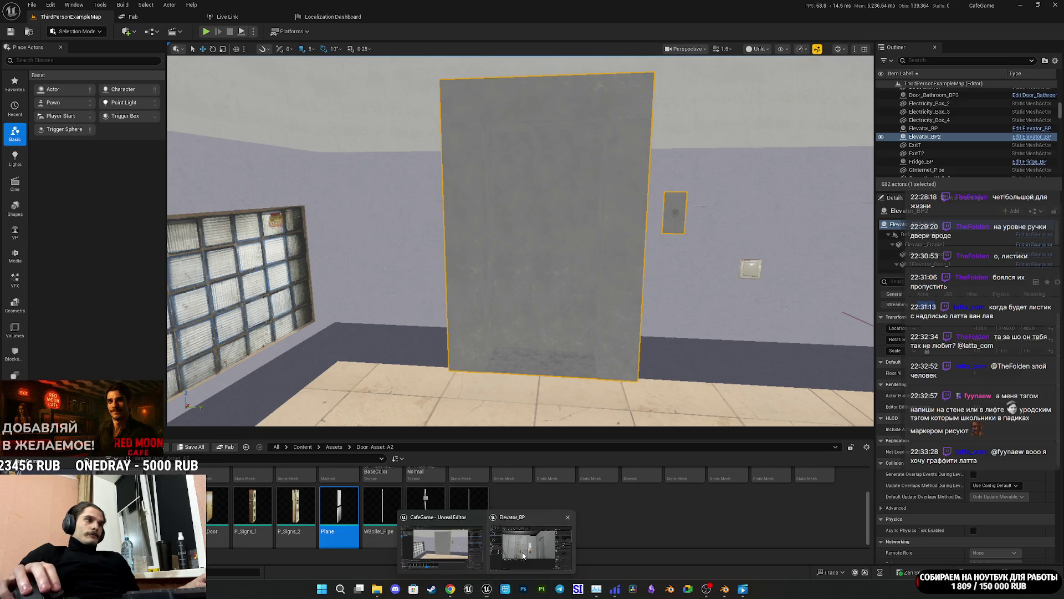
{"action": "left_click", "coordinate": [531, 543]}
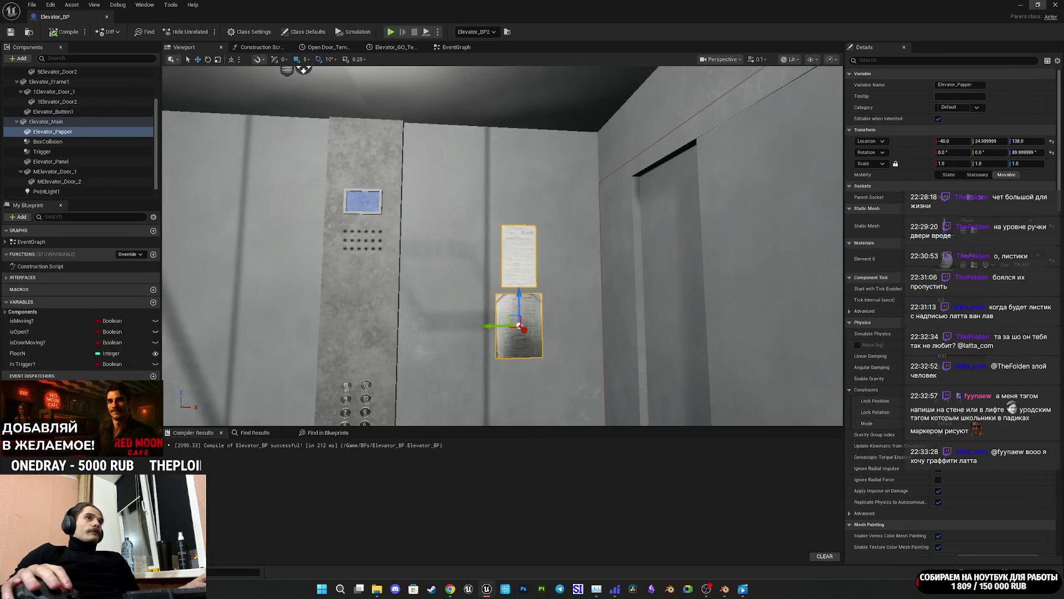
Step: Fly to the elevator, select its lower notice and save all unsaved content
{"action": "left_click", "coordinate": [1018, 5]}
{"action": "mouse_move", "coordinate": [521, 233]}
{"action": "left_mouse_down"}
{"action": "mouse_move", "coordinate": [621, 233]}
{"action": "mouse_move", "coordinate": [620, 222]}
{"action": "mouse_move", "coordinate": [532, 241]}
{"action": "mouse_move", "coordinate": [554, 241]}
{"action": "mouse_move", "coordinate": [532, 241]}
{"action": "mouse_move", "coordinate": [527, 222]}
{"action": "mouse_move", "coordinate": [521, 255]}
{"action": "mouse_move", "coordinate": [543, 241]}
{"action": "mouse_move", "coordinate": [537, 233]}
{"action": "mouse_move", "coordinate": [560, 238]}
{"action": "mouse_move", "coordinate": [549, 250]}
{"action": "mouse_move", "coordinate": [555, 239]}
{"action": "mouse_move", "coordinate": [538, 232]}
{"action": "mouse_move", "coordinate": [556, 253]}
{"action": "left_mouse_up"}
{"action": "left_click", "coordinate": [482, 382]}
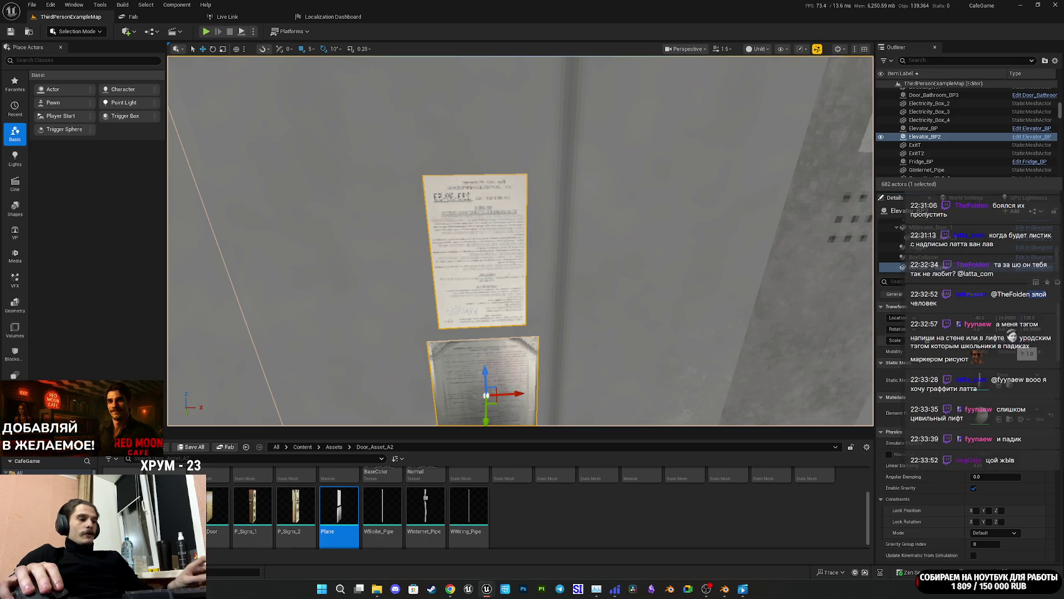
{"action": "left_click", "coordinate": [192, 450]}
{"action": "left_click", "coordinate": [596, 384]}
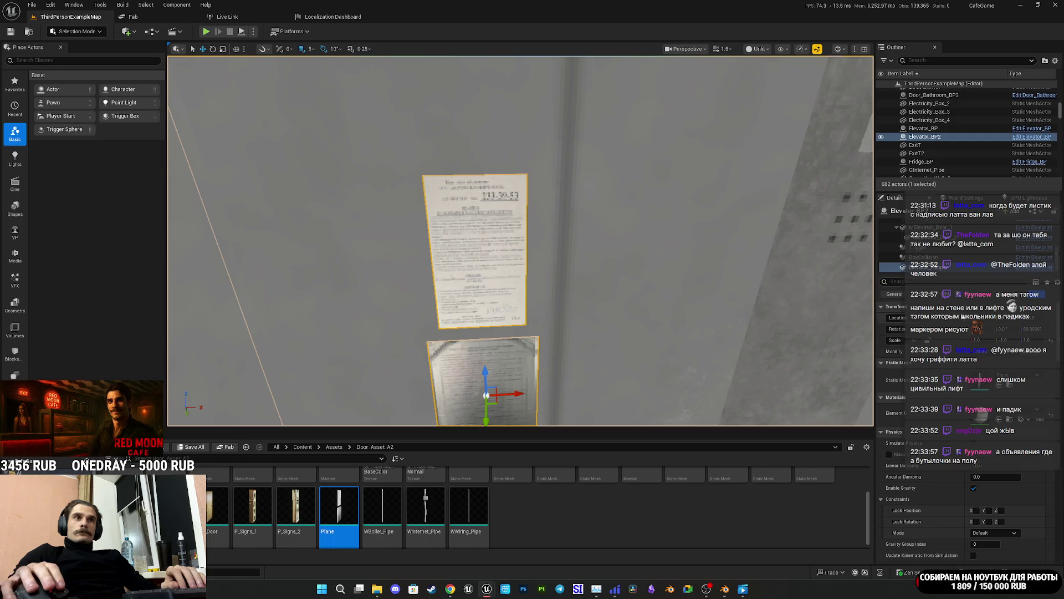
Step: Clear all Component Tags from Elevator_Papper in Elevator_BP and recompile the blueprint
{"action": "left_click", "coordinate": [1028, 213]}
{"action": "left_click", "coordinate": [992, 235]}
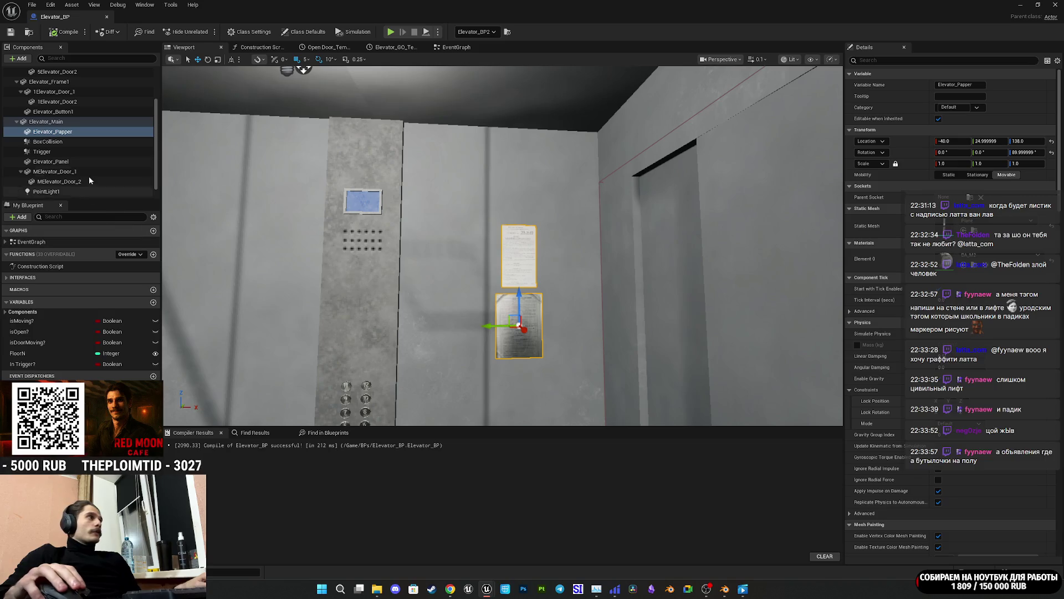
{"action": "scroll", "coordinate": [67, 146], "scroll_direction": "up", "scroll_amount": 2}
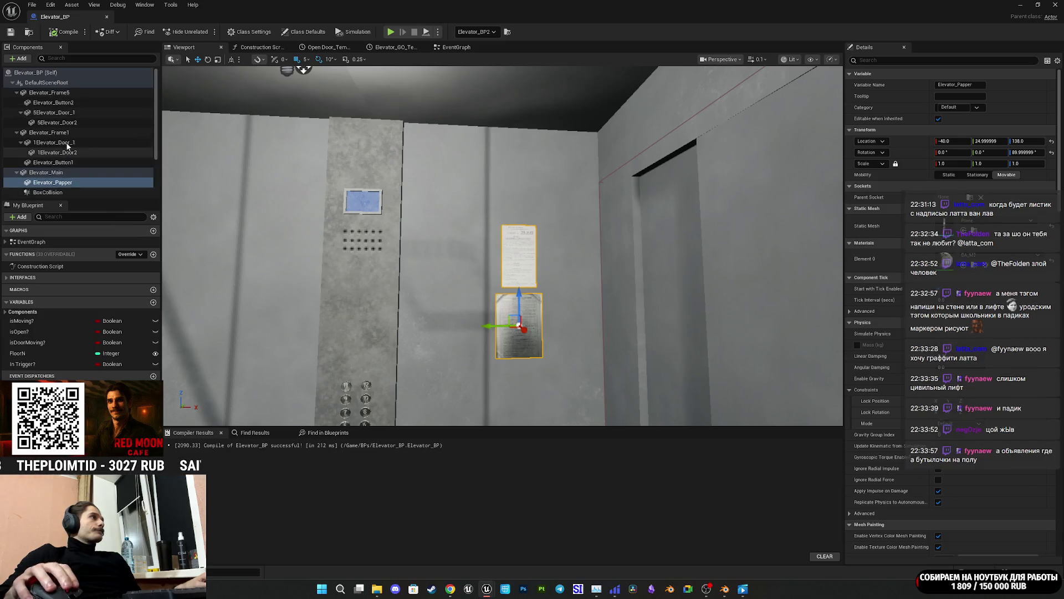
{"action": "scroll", "coordinate": [68, 146], "scroll_direction": "down", "scroll_amount": 2}
{"action": "left_click", "coordinate": [53, 121]}
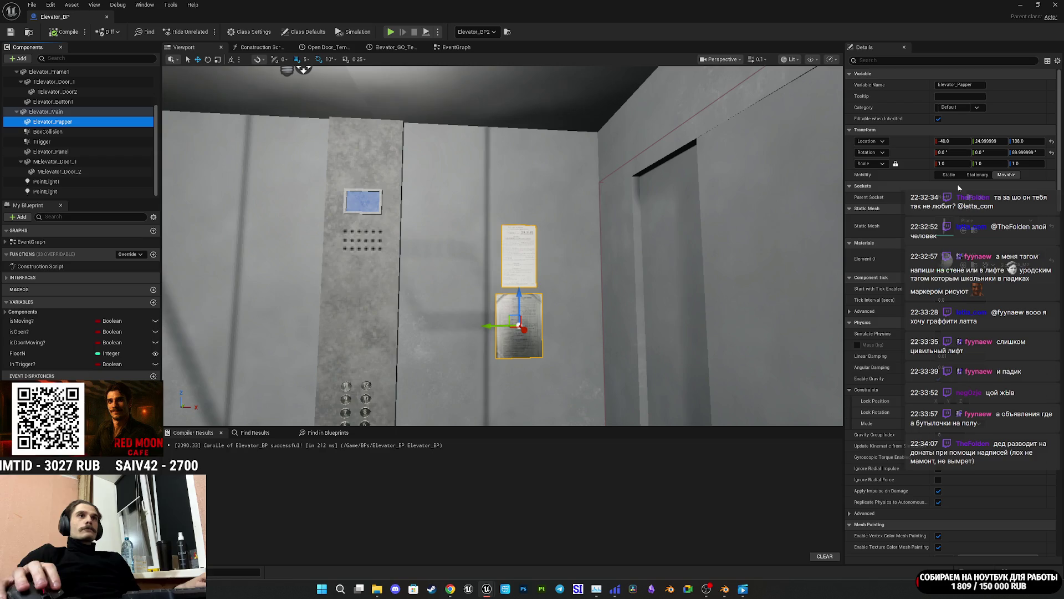
{"action": "left_click", "coordinate": [914, 60]}
{"action": "type", "text": "tag"}
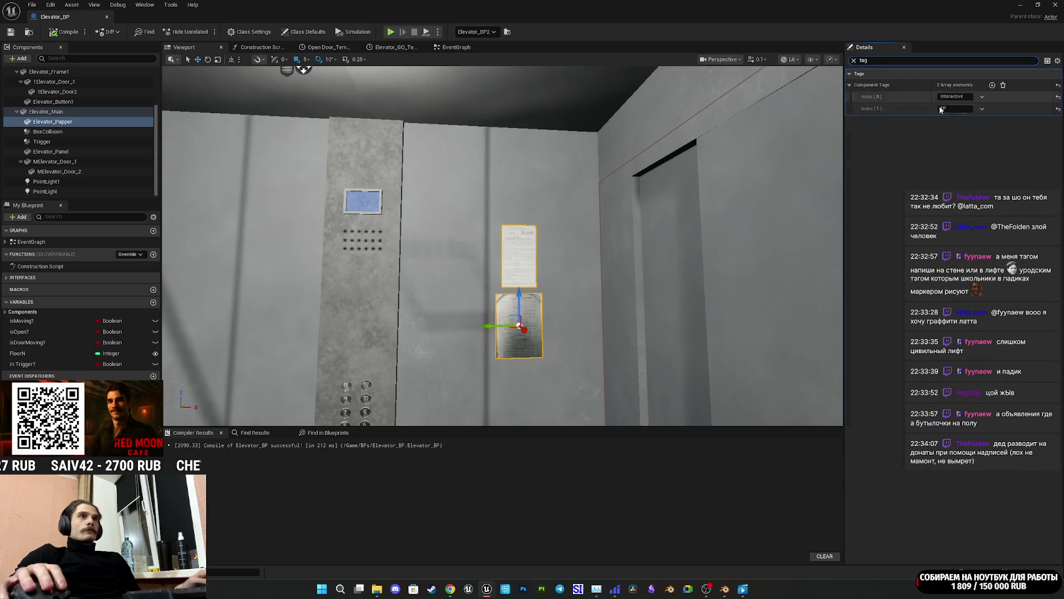
{"action": "left_click", "coordinate": [1002, 85]}
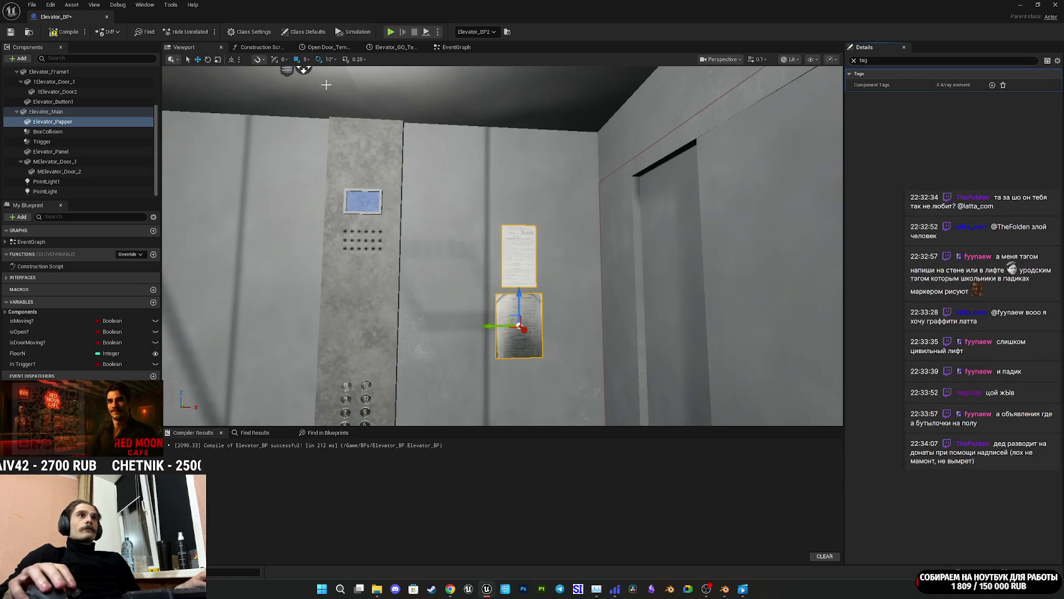
{"action": "left_click", "coordinate": [11, 34]}
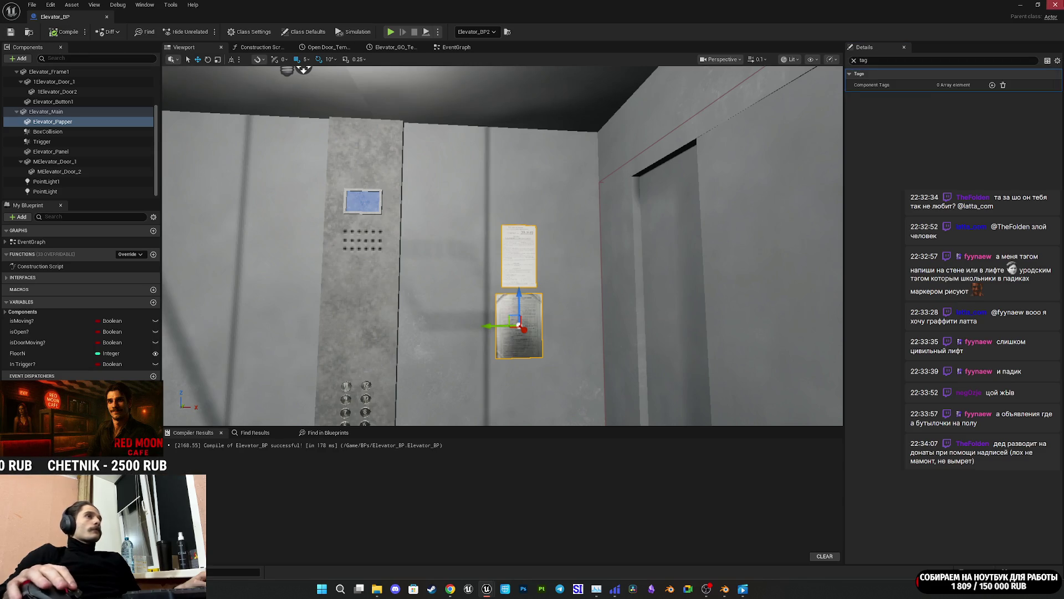
Step: Briefly play-test the level full screen, then stop it
{"action": "key", "text": "alt+Tab"}
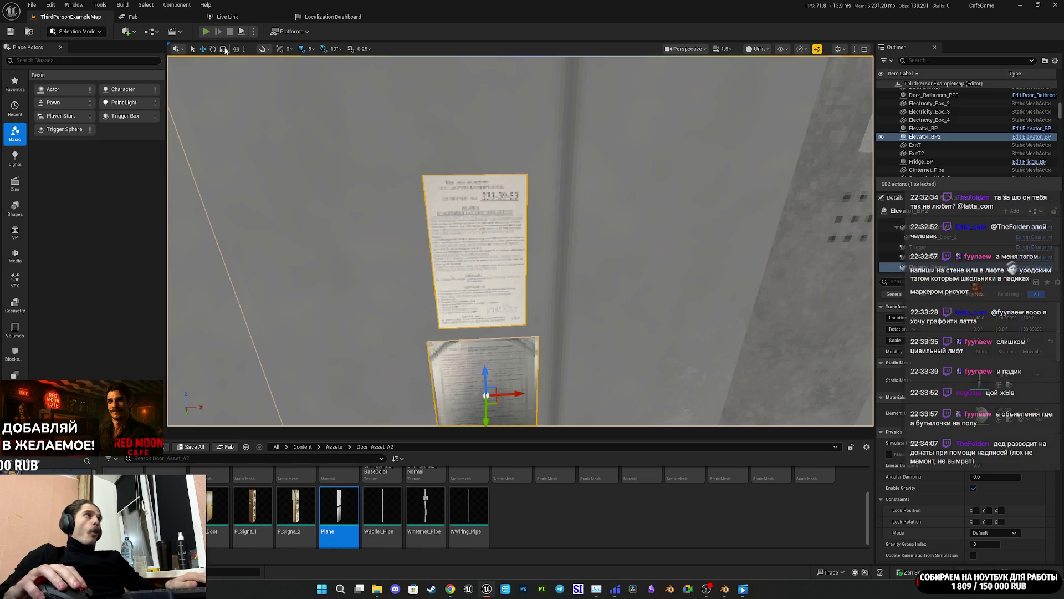
{"action": "key", "text": "alt+p"}
{"action": "key", "text": "F11"}
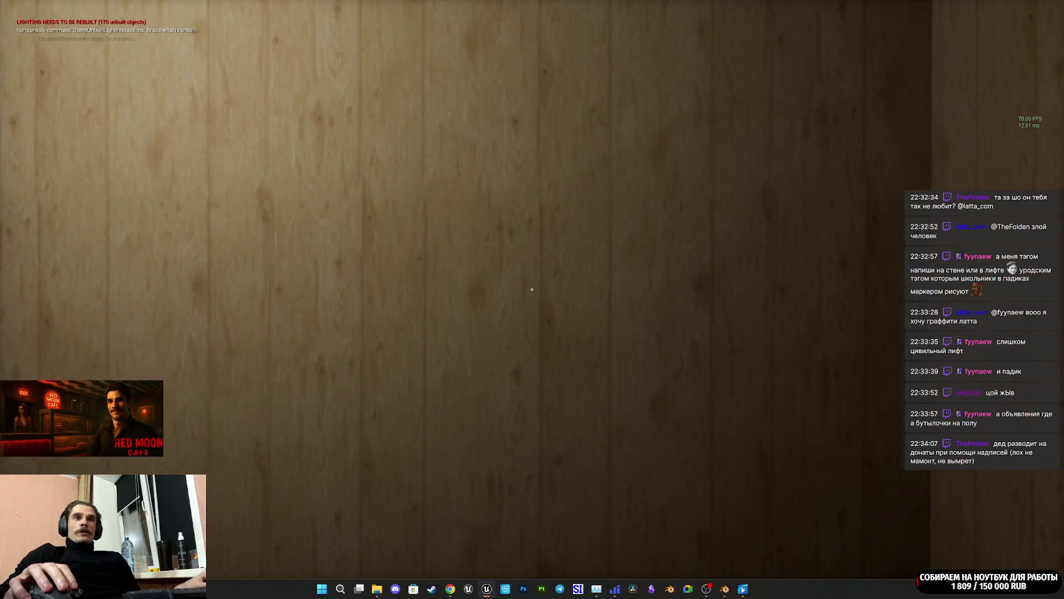
{"action": "key", "text": "Escape"}
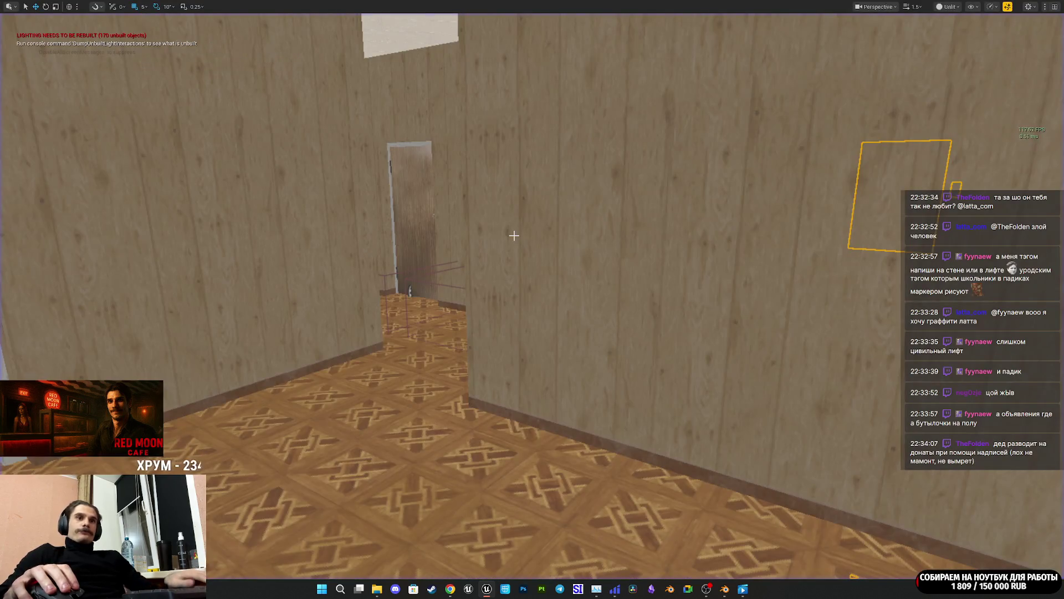
{"action": "mouse_move", "coordinate": [450, 588]}
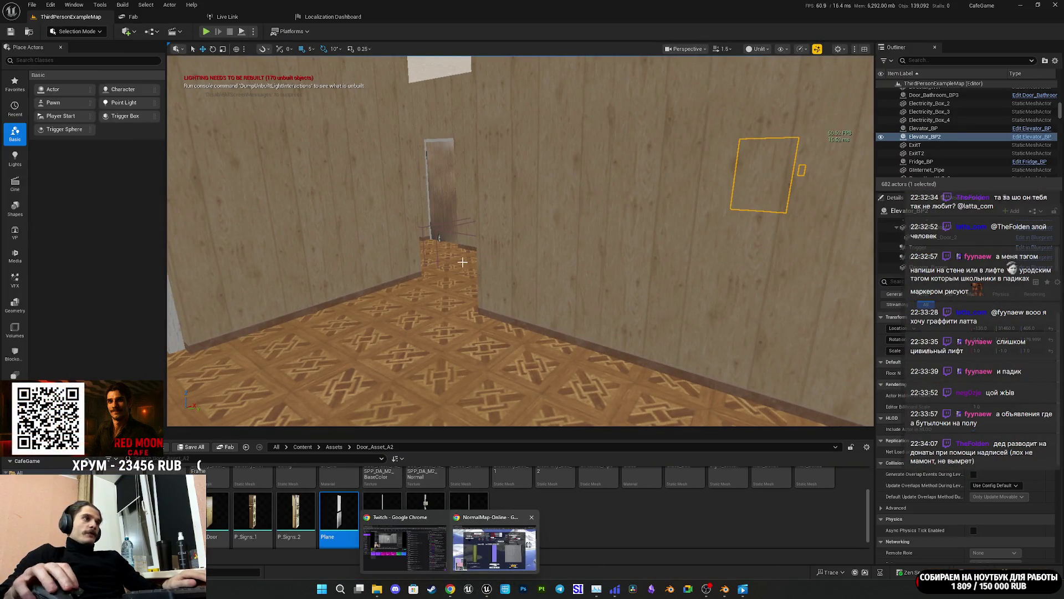
{"action": "left_click", "coordinate": [402, 548]}
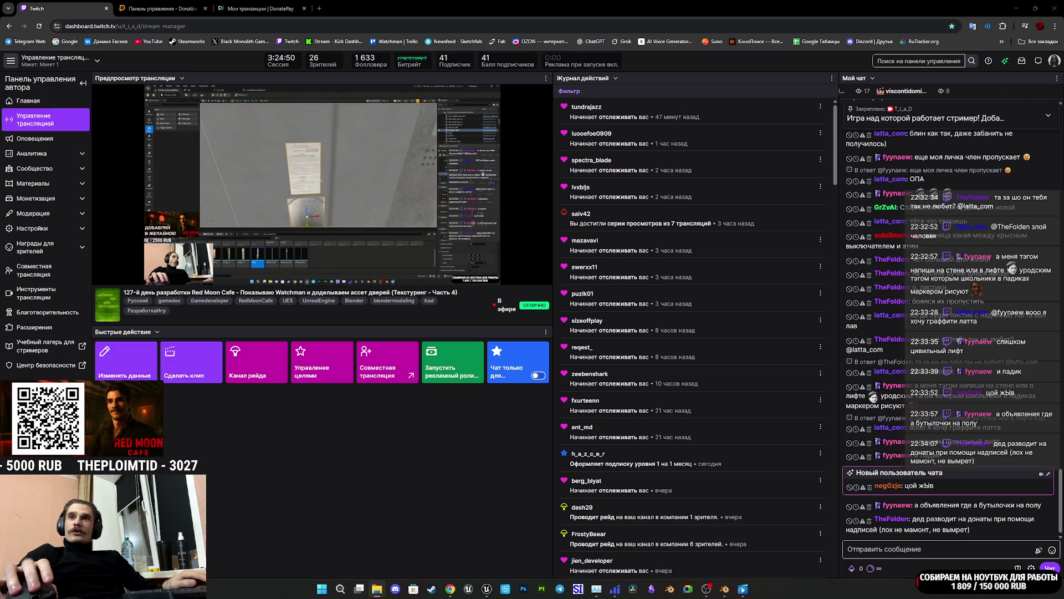
Step: Turn the playing Russian Cover track's volume down to 2 and hide the music player
{"action": "left_click", "coordinate": [742, 589]}
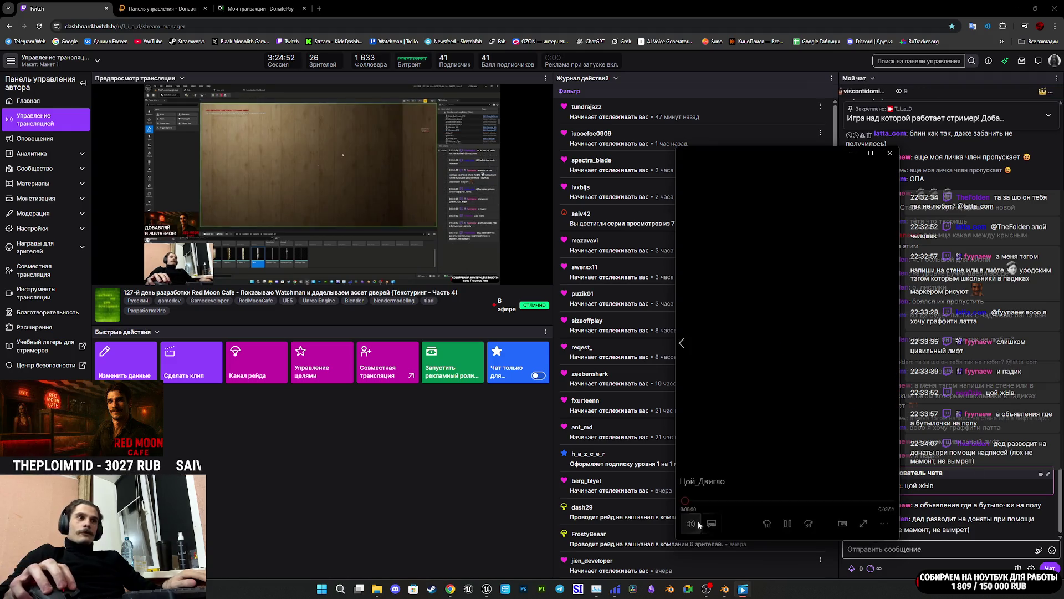
{"action": "left_click_drag", "start_coordinate": [730, 496], "coordinate": [711, 497]}
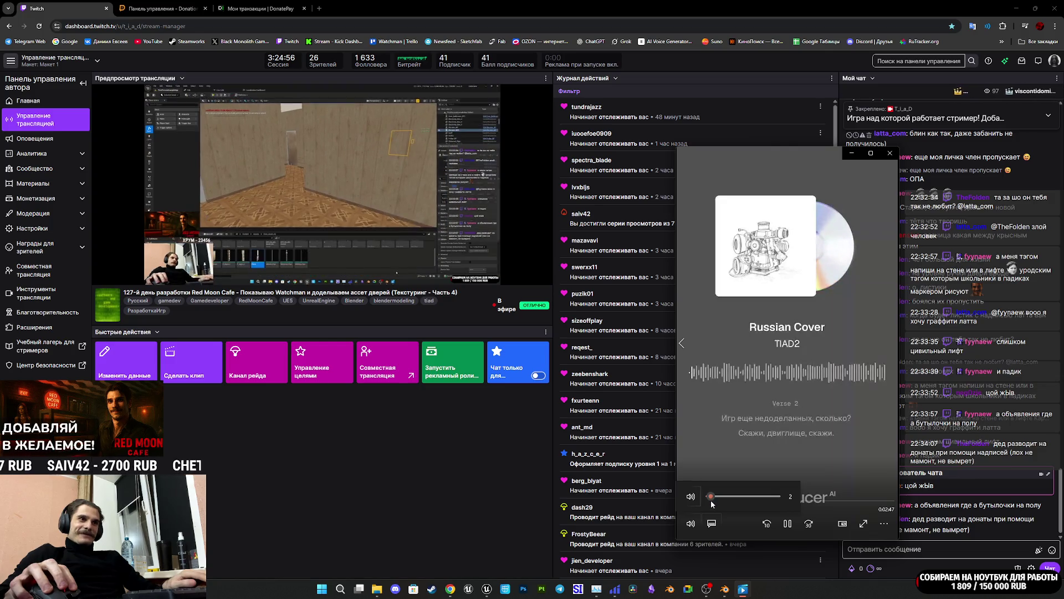
{"action": "left_click", "coordinate": [884, 523]}
{"action": "left_click", "coordinate": [830, 478]}
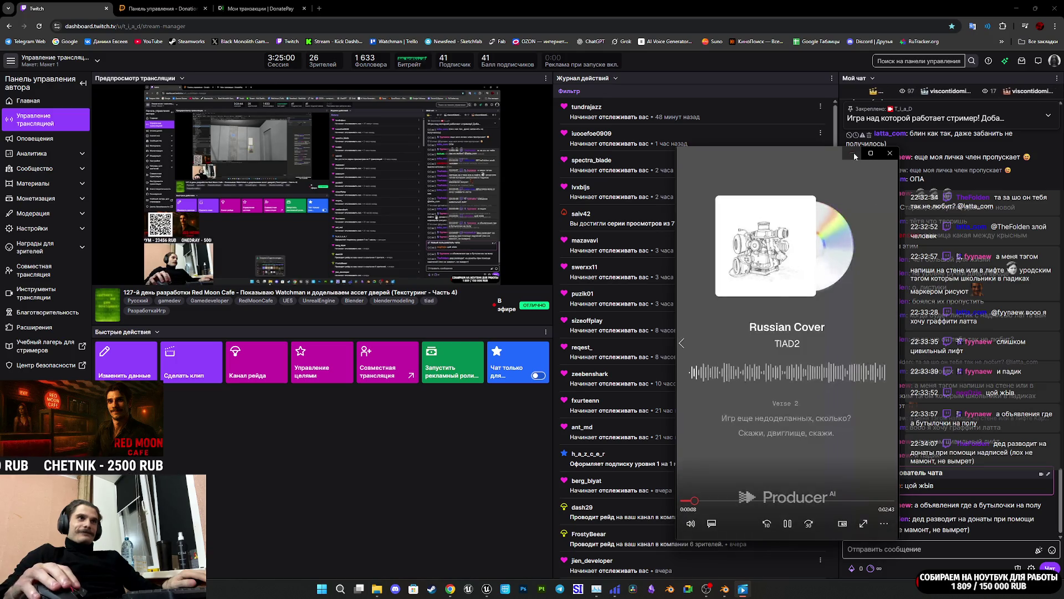
{"action": "left_click", "coordinate": [693, 3]}
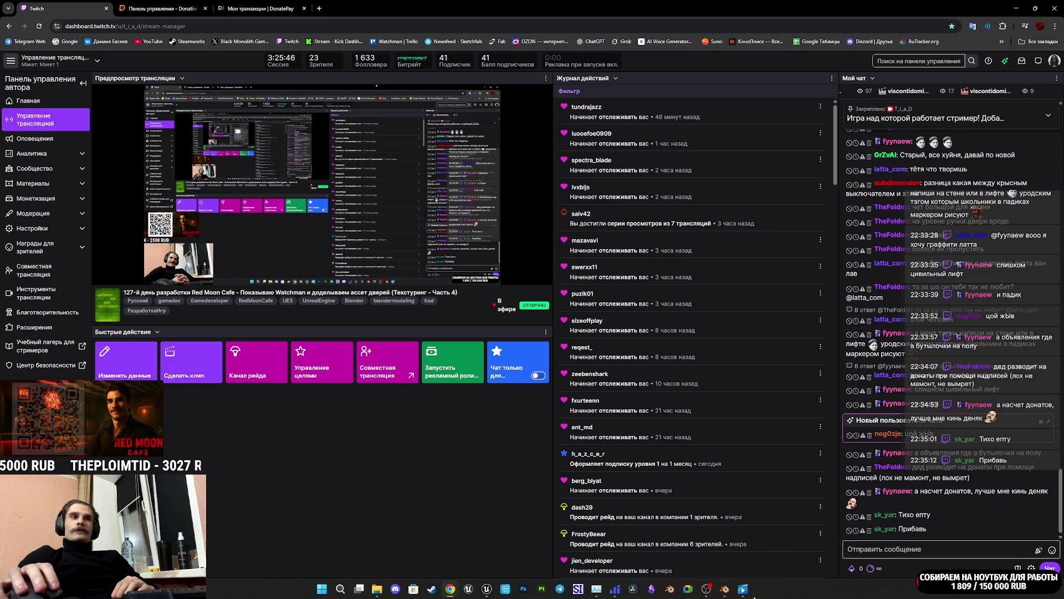
{"action": "mouse_move", "coordinate": [723, 591]}
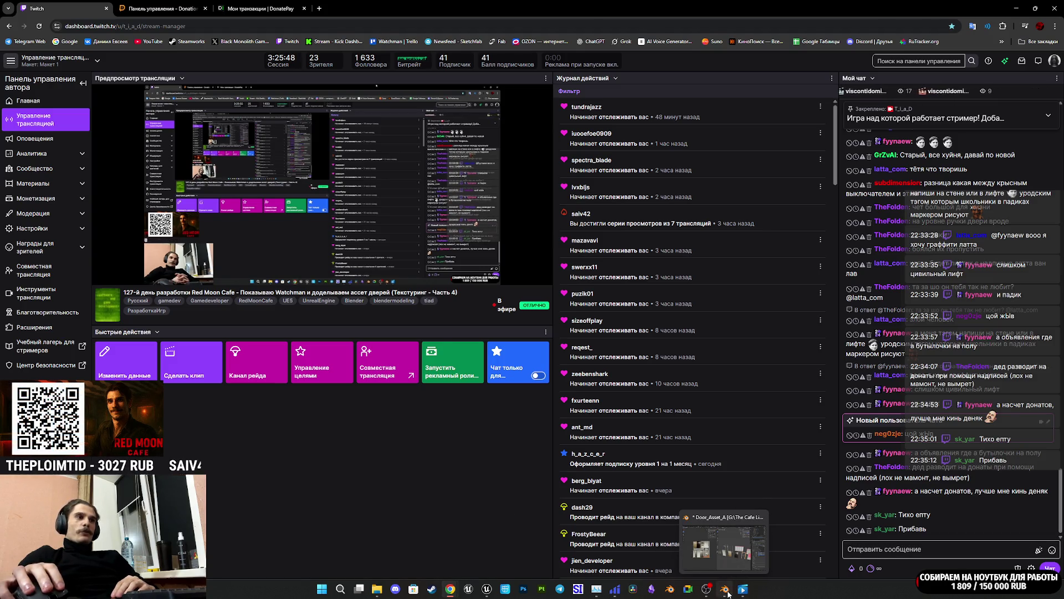
{"action": "left_click", "coordinate": [724, 589]}
Step: Return the door asset to Object Mode, save Door_Asset_A.blend, and frame the elevator in Unreal
{"action": "scroll", "coordinate": [778, 478], "scroll_direction": "down", "scroll_amount": 2}
{"action": "key", "text": "Tab"}
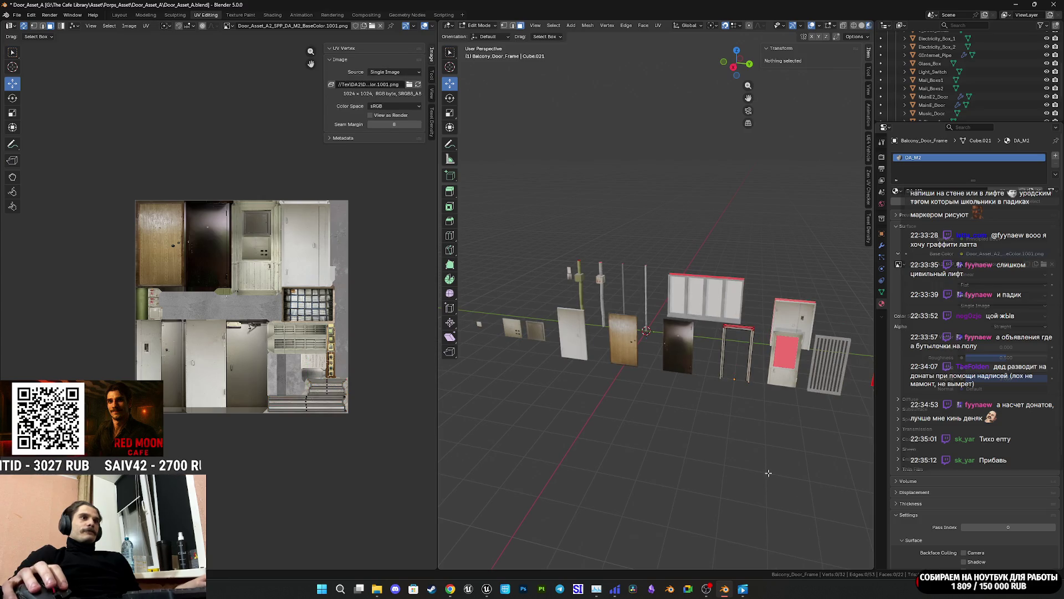
{"action": "key", "text": "ctrl+s"}
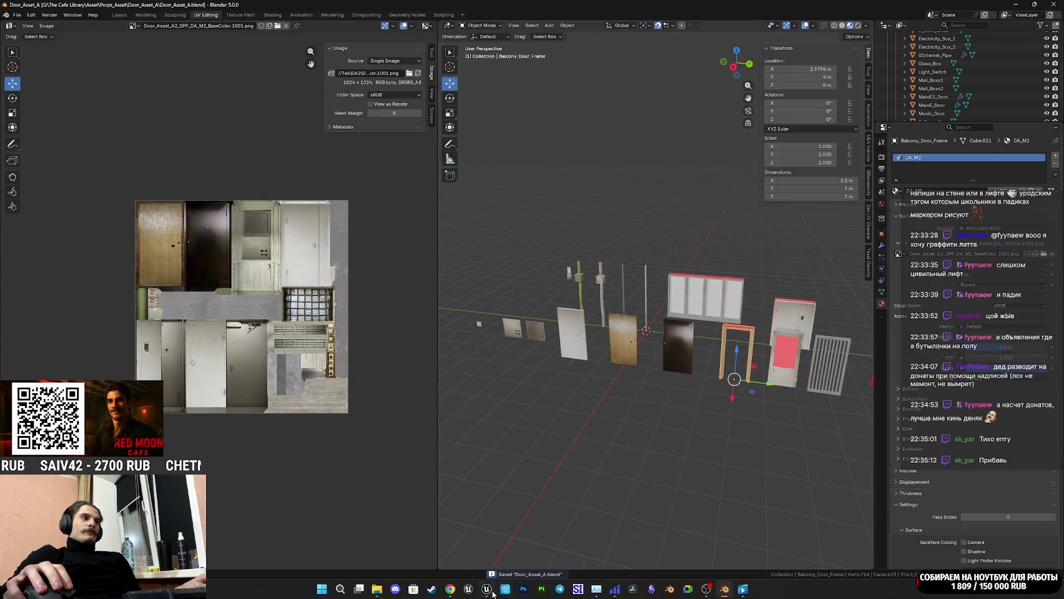
{"action": "left_click", "coordinate": [493, 592]}
{"action": "key", "text": "f"}
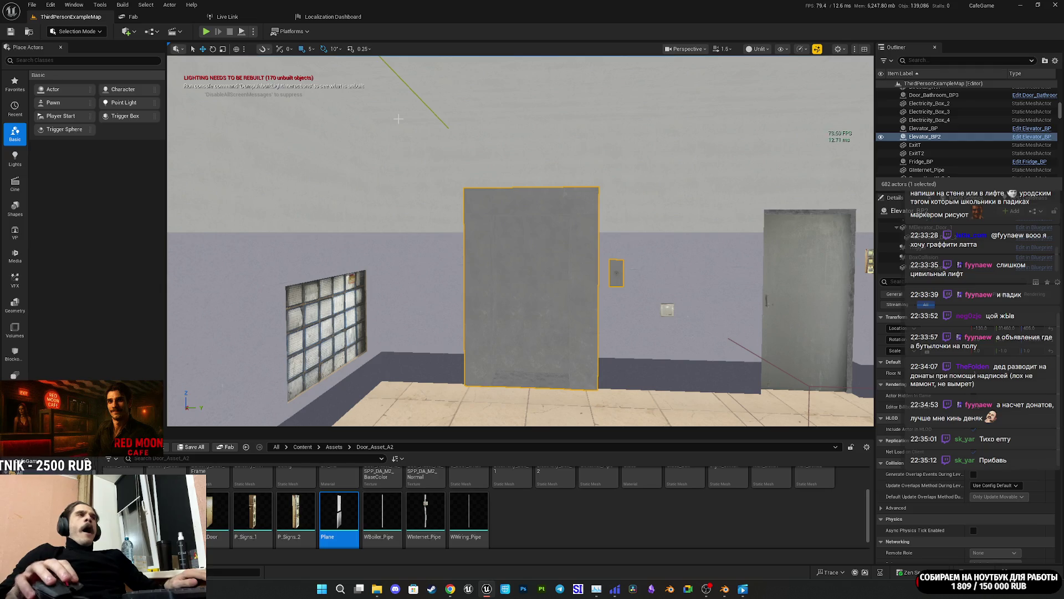
Step: Play-test full screen, walking into the stairwell hallway and pressing E on the elevator call button
{"action": "left_click", "coordinate": [205, 32]}
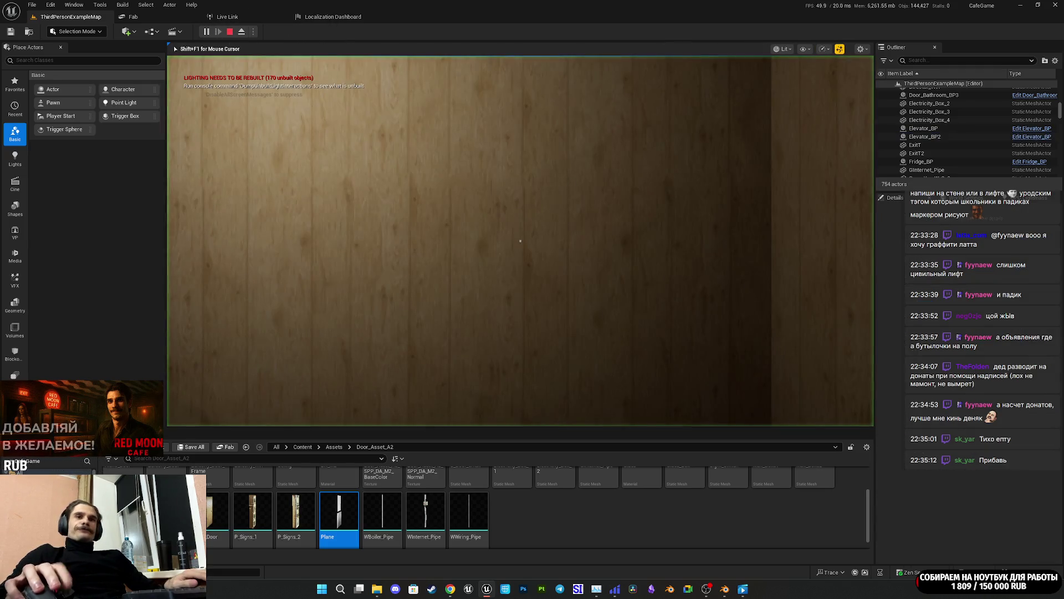
{"action": "key", "text": "F11"}
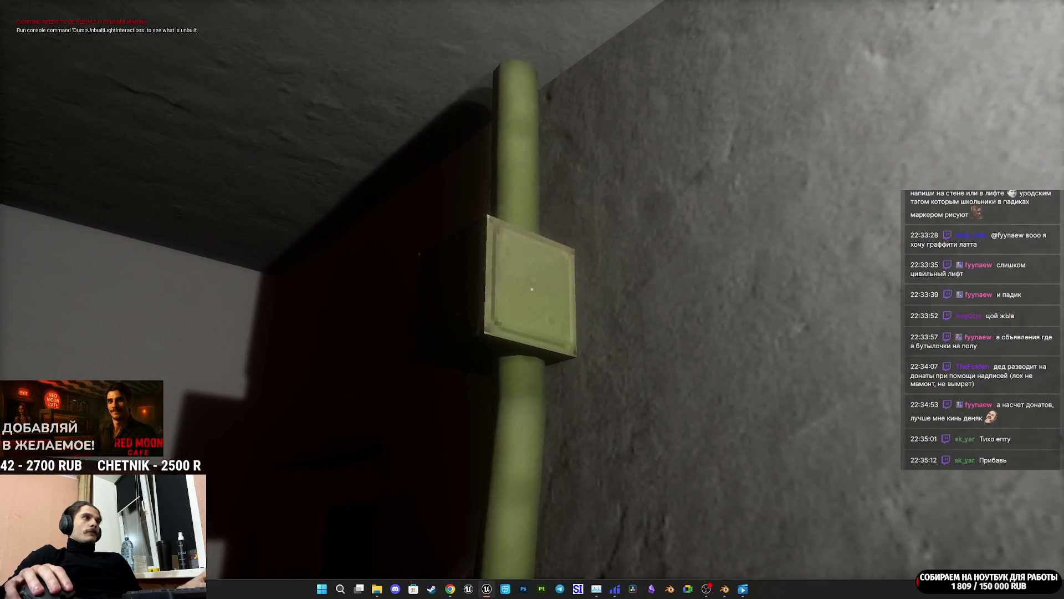
{"action": "key", "text": "e"}
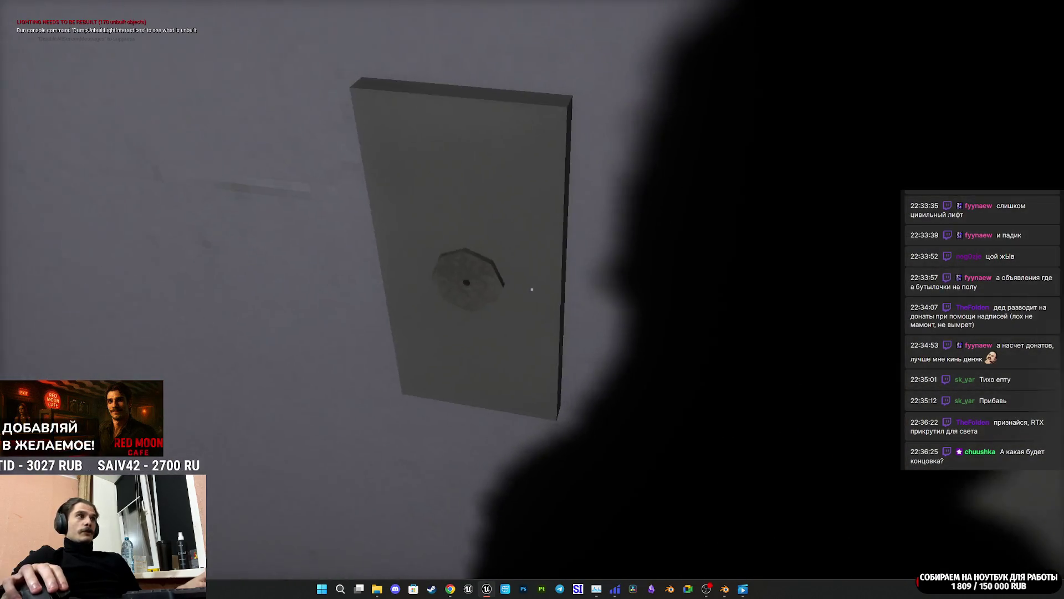
{"action": "key", "text": "e"}
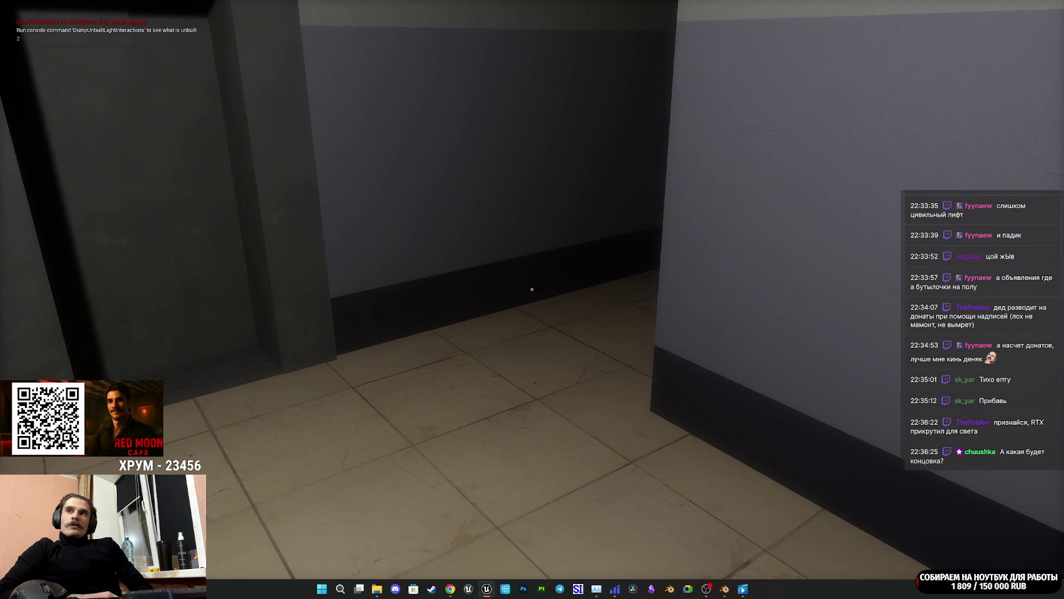
Step: Walk into the elevator car to read the wall notices and view the floor buttons
{"action": "key", "text": "w"}
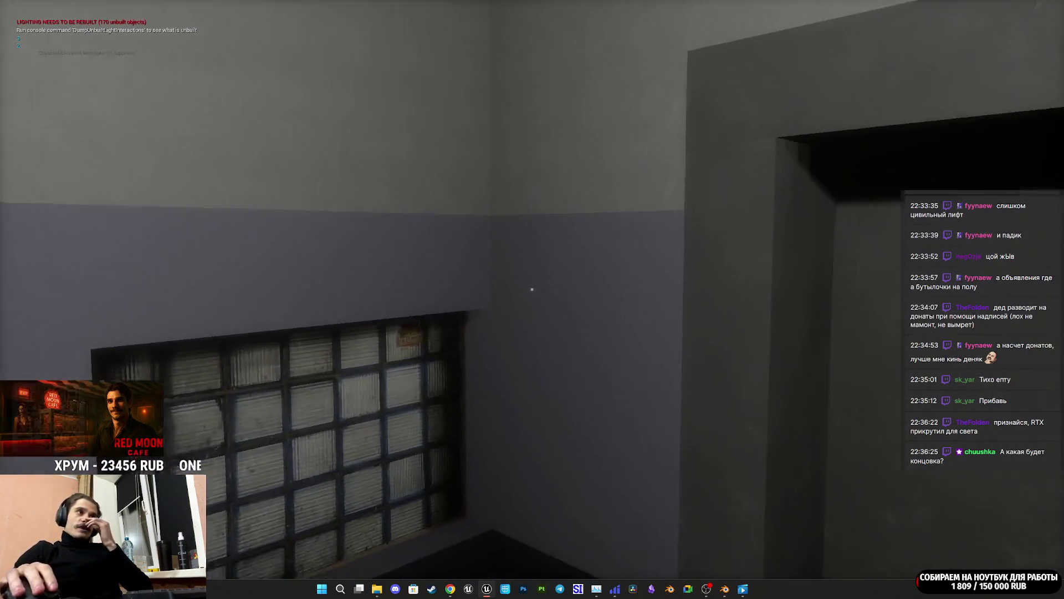
{"action": "key", "text": "w"}
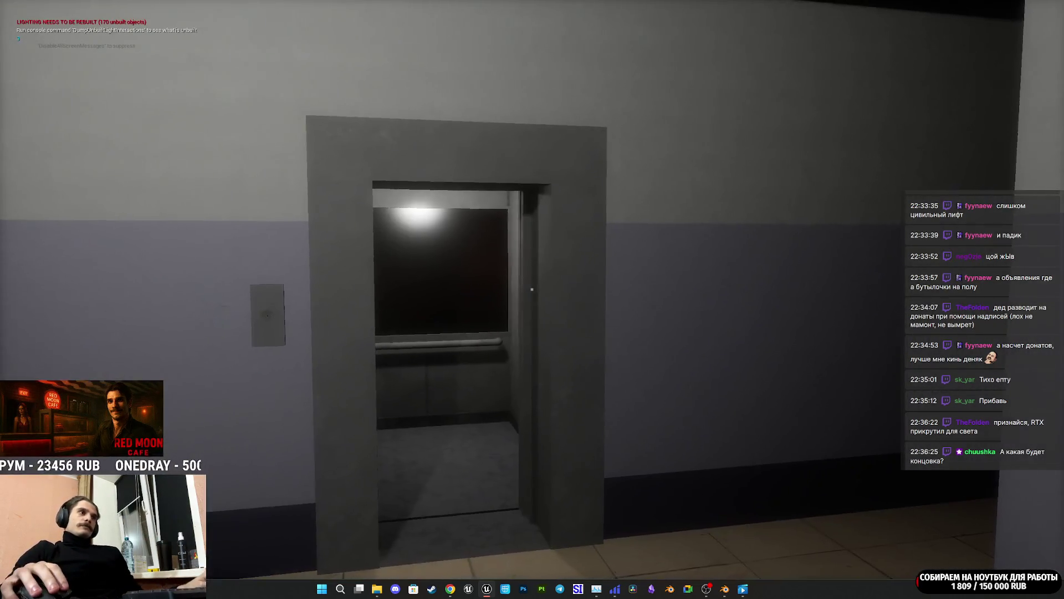
{"action": "key", "text": "w"}
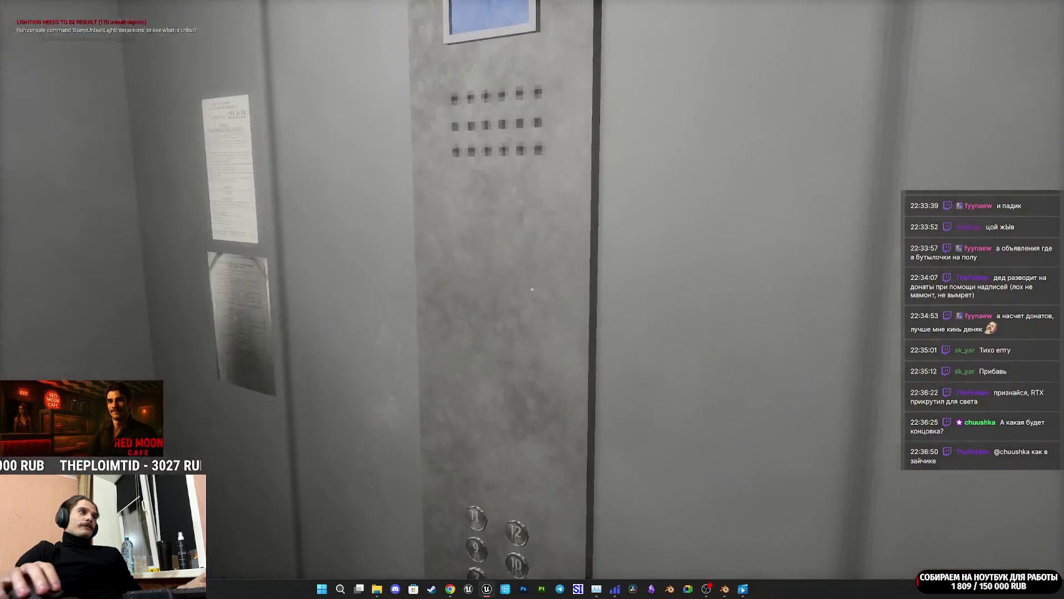
{"action": "key", "text": "w"}
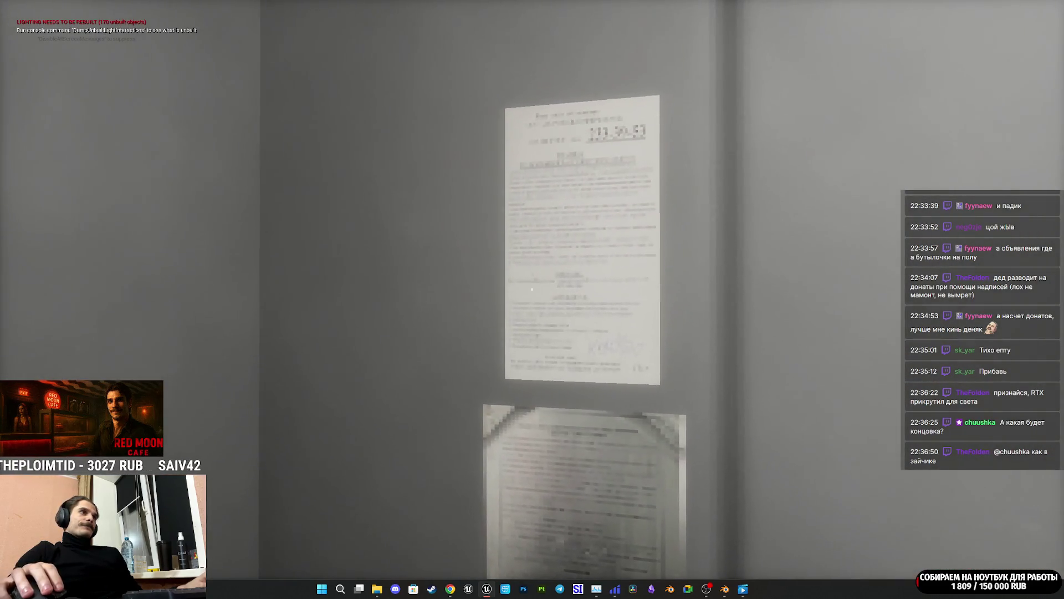
{"action": "key", "text": "s"}
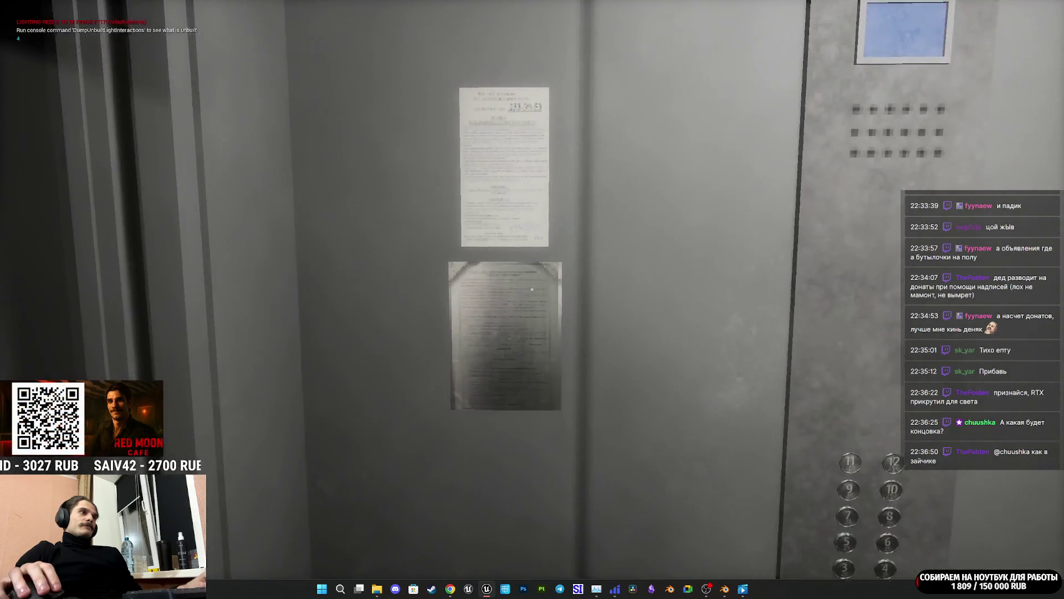
{"action": "key", "text": "w"}
{"action": "key", "text": "w"}
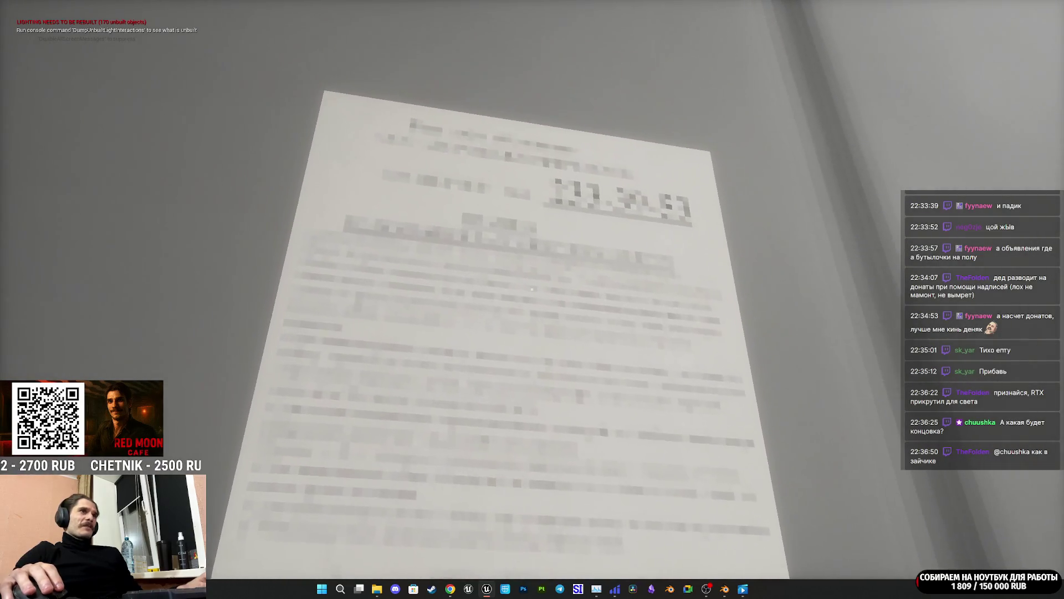
{"action": "key", "text": "s"}
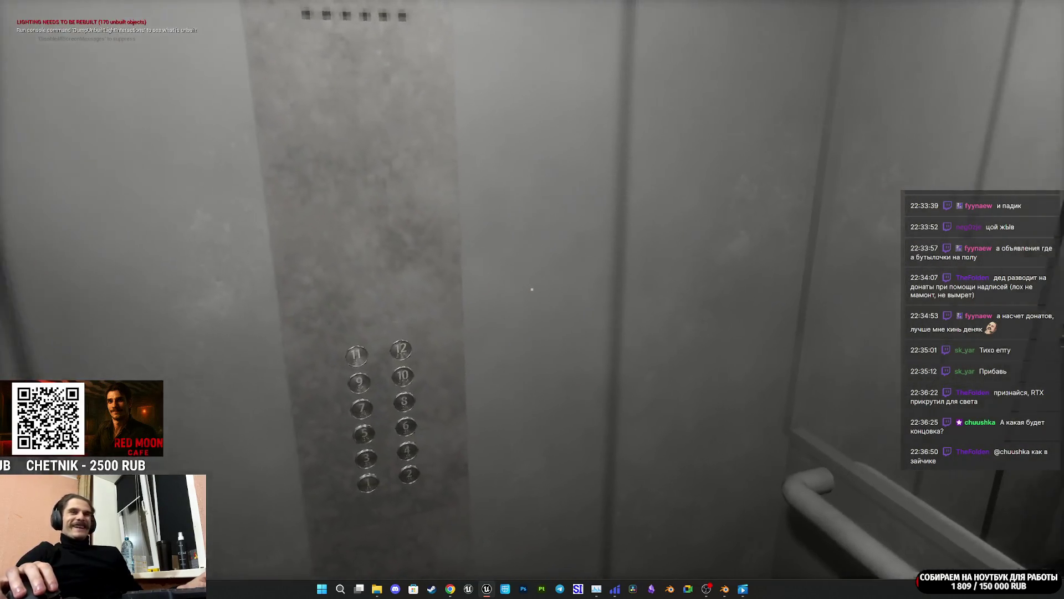
{"action": "key", "text": "w"}
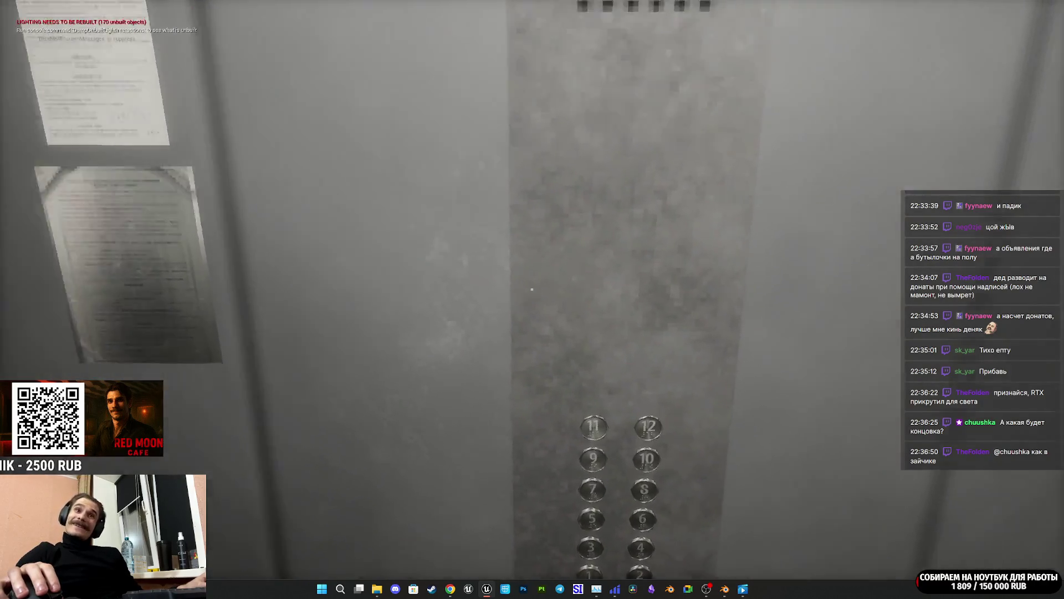
Step: Walk up to the glass-block window, back away to see it whole, and end the play session
{"action": "key", "text": "w"}
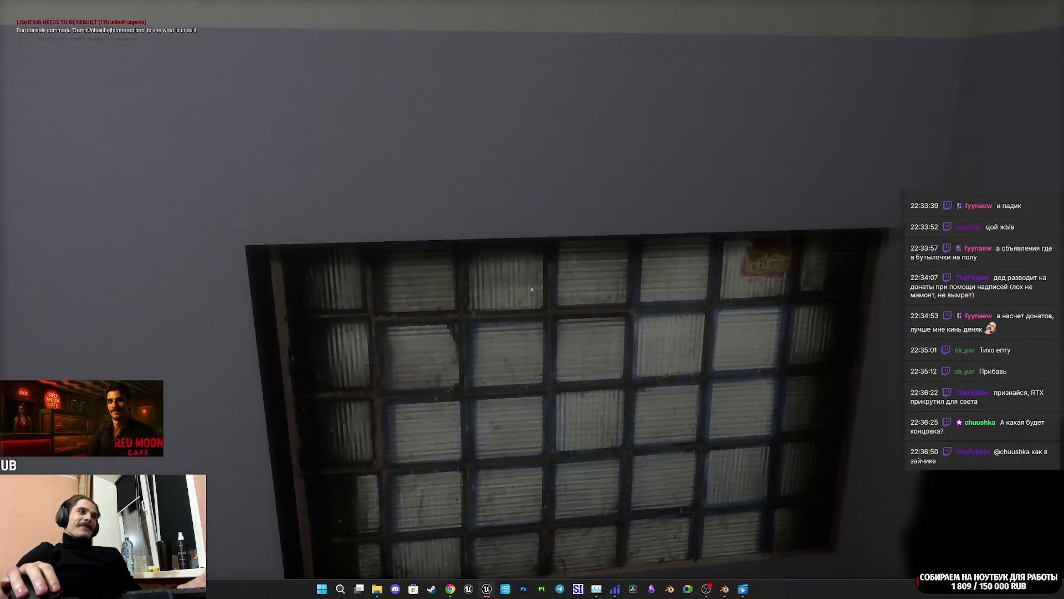
{"action": "key", "text": "w"}
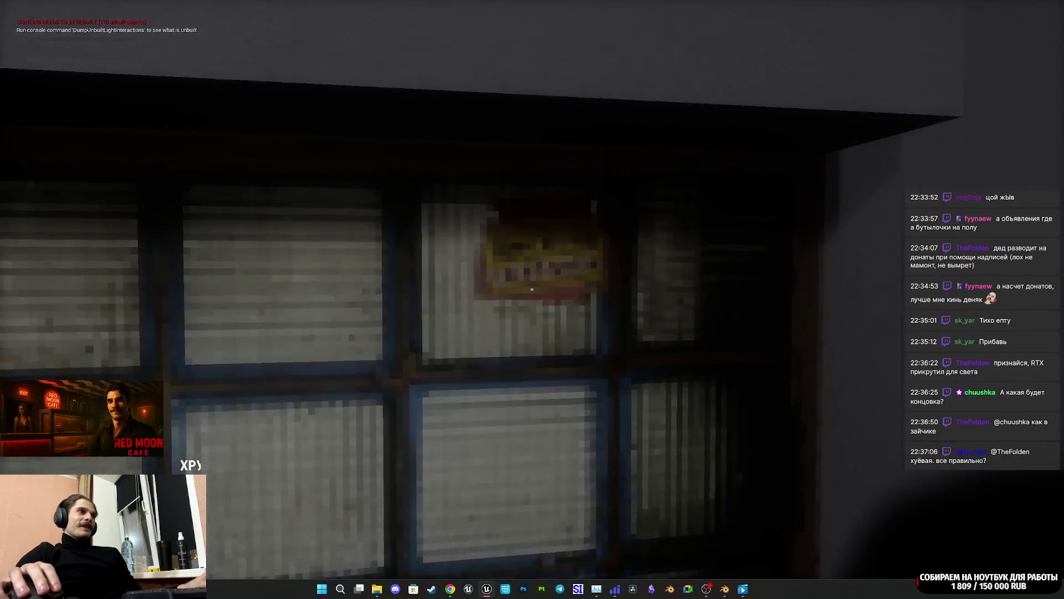
{"action": "key", "text": "s"}
{"action": "key", "text": "Escape"}
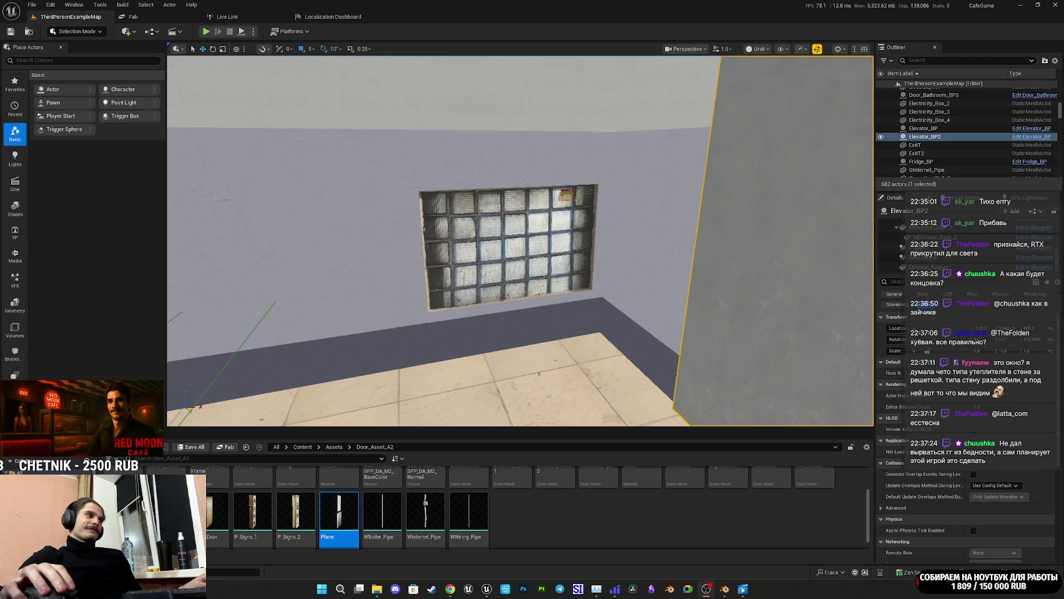
Step: Drag the wooden Door mesh into the green corridor
{"action": "mouse_move", "coordinate": [703, 384]}
{"action": "left_mouse_down"}
{"action": "mouse_move", "coordinate": [737, 385]}
{"action": "mouse_move", "coordinate": [737, 321]}
{"action": "mouse_move", "coordinate": [720, 322]}
{"action": "mouse_move", "coordinate": [721, 349]}
{"action": "mouse_move", "coordinate": [507, 88]}
{"action": "mouse_move", "coordinate": [532, 87]}
{"action": "left_mouse_up"}
{"action": "mouse_move", "coordinate": [292, 421]}
{"action": "left_mouse_down"}
{"action": "mouse_move", "coordinate": [332, 388]}
{"action": "mouse_move", "coordinate": [361, 399]}
{"action": "mouse_move", "coordinate": [344, 410]}
{"action": "mouse_move", "coordinate": [352, 463]}
{"action": "left_mouse_up"}
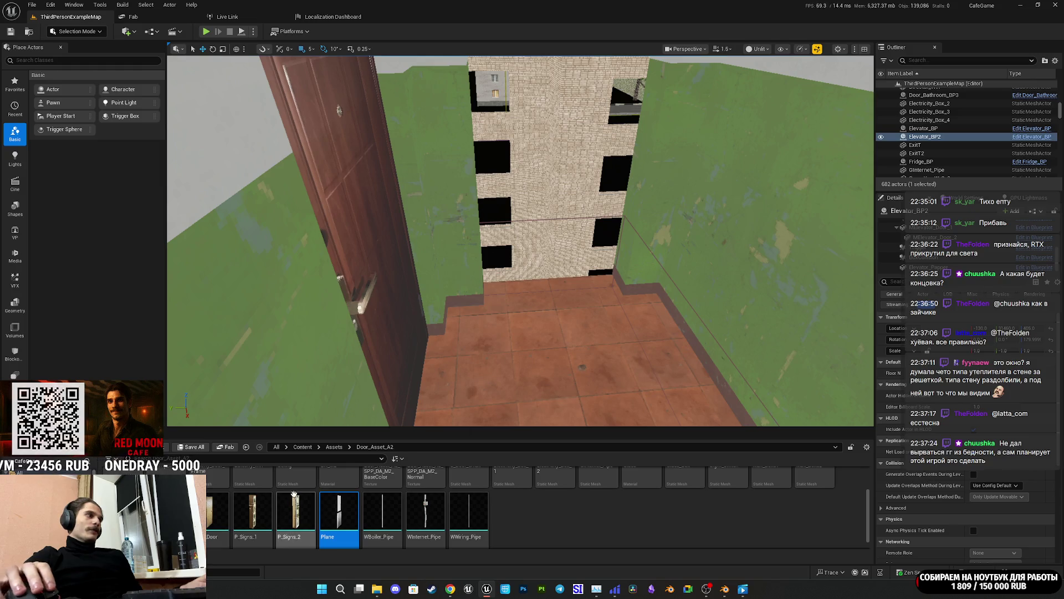
{"action": "scroll", "coordinate": [468, 522], "scroll_direction": "up", "scroll_amount": 2}
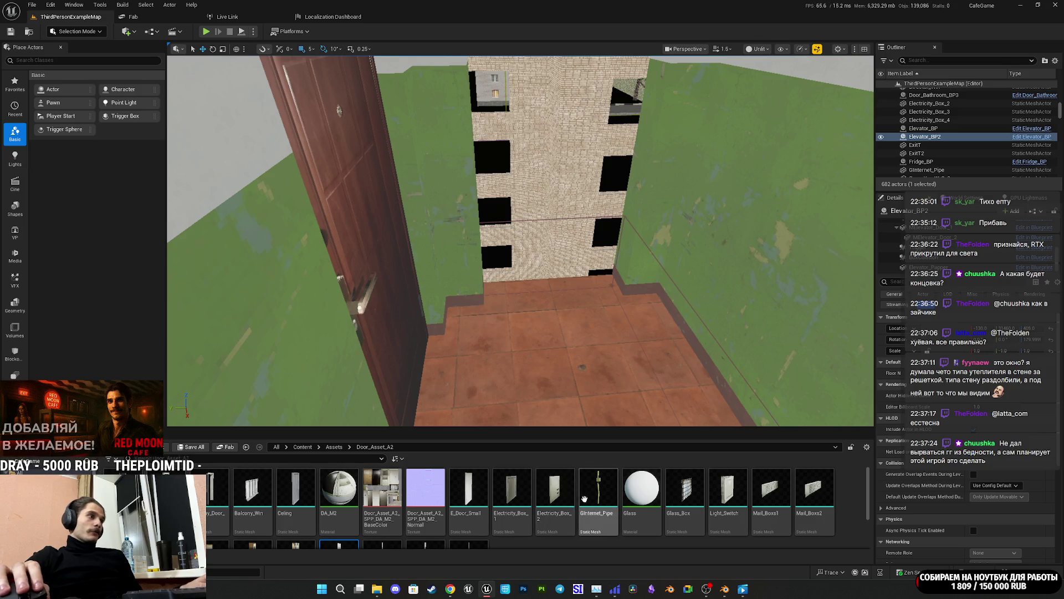
{"action": "scroll", "coordinate": [636, 516], "scroll_direction": "down", "scroll_amount": 2}
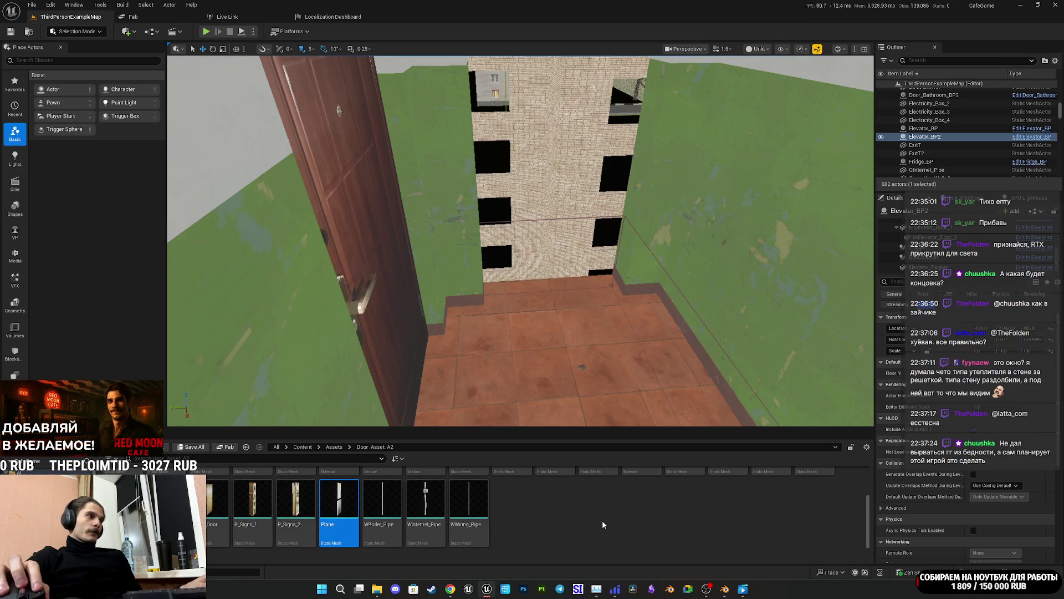
{"action": "mouse_move", "coordinate": [469, 513]}
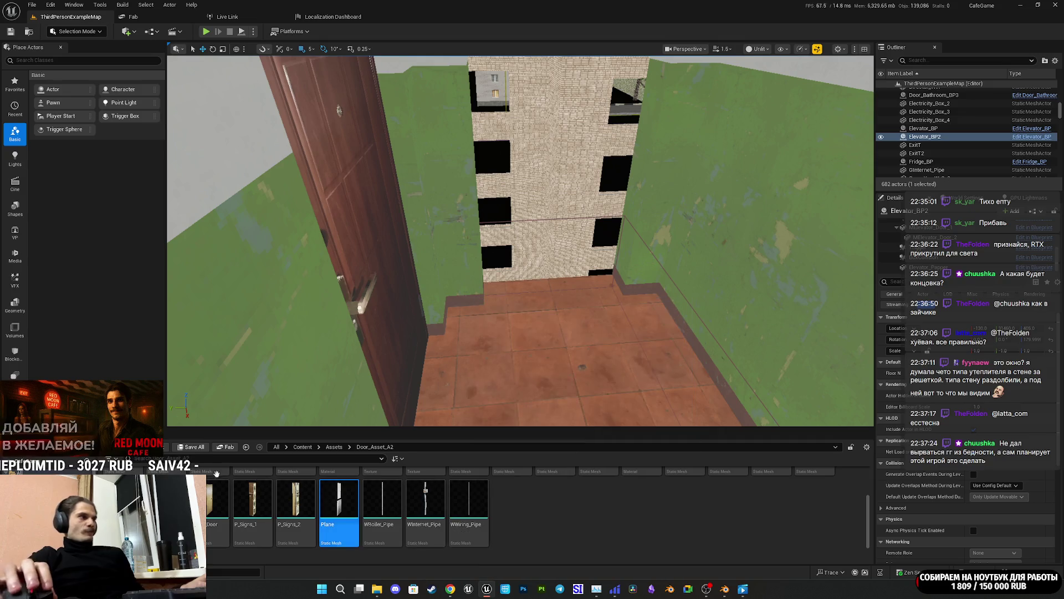
{"action": "mouse_move", "coordinate": [218, 510]}
{"action": "left_mouse_down"}
{"action": "mouse_move", "coordinate": [554, 364]}
{"action": "mouse_move", "coordinate": [563, 341]}
{"action": "mouse_move", "coordinate": [560, 355]}
{"action": "left_mouse_up"}
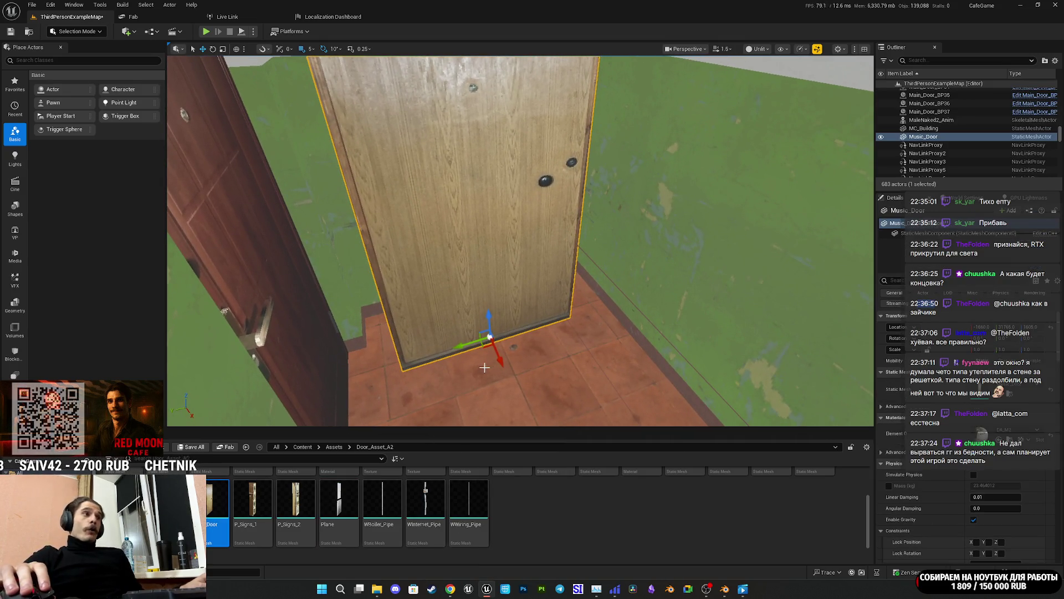
Step: Slide the new door along its X axis into position on the floor
{"action": "left_click_drag", "start_coordinate": [502, 363], "coordinate": [472, 304]}
{"action": "scroll", "coordinate": [597, 328], "scroll_direction": "up", "scroll_amount": 3}
{"action": "mouse_move", "coordinate": [521, 241]}
{"action": "left_mouse_down"}
{"action": "mouse_move", "coordinate": [498, 249]}
{"action": "mouse_move", "coordinate": [543, 238]}
{"action": "left_mouse_up"}
{"action": "mouse_move", "coordinate": [668, 206]}
{"action": "left_mouse_down"}
{"action": "mouse_move", "coordinate": [516, 238]}
{"action": "mouse_move", "coordinate": [557, 227]}
{"action": "mouse_move", "coordinate": [554, 171]}
{"action": "mouse_move", "coordinate": [596, 237]}
{"action": "mouse_move", "coordinate": [558, 185]}
{"action": "mouse_move", "coordinate": [573, 225]}
{"action": "mouse_move", "coordinate": [599, 250]}
{"action": "mouse_move", "coordinate": [578, 231]}
{"action": "left_mouse_up"}
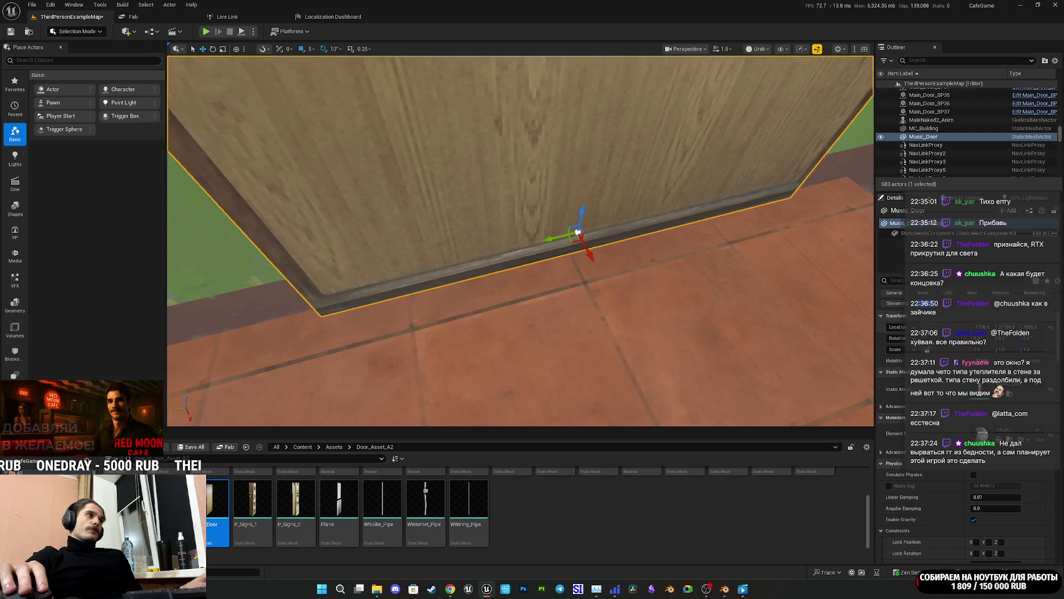
{"action": "left_click_drag", "start_coordinate": [824, 324], "coordinate": [677, 350]}
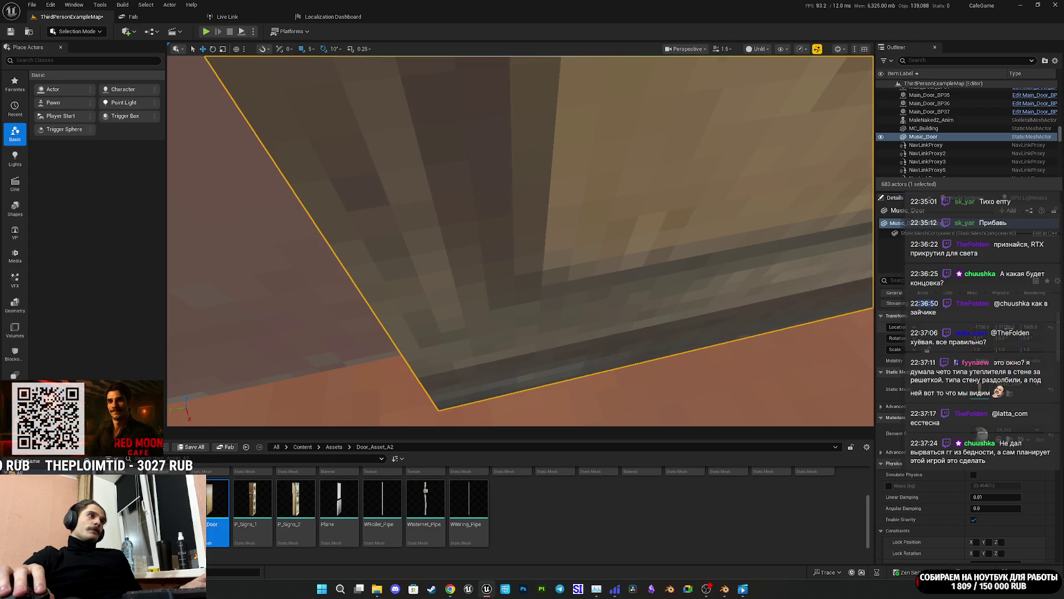
{"action": "mouse_move", "coordinate": [649, 309]}
{"action": "left_mouse_down"}
{"action": "mouse_move", "coordinate": [604, 321]}
{"action": "mouse_move", "coordinate": [577, 299]}
{"action": "mouse_move", "coordinate": [526, 307]}
{"action": "mouse_move", "coordinate": [509, 327]}
{"action": "mouse_move", "coordinate": [673, 311]}
{"action": "left_mouse_up"}
Step: Duplicate the wooden door as Music_Door2 and move the copy against the corridor wall
{"action": "key", "text": "ctrl+d"}
{"action": "mouse_move", "coordinate": [738, 253]}
{"action": "left_mouse_down"}
{"action": "mouse_move", "coordinate": [618, 344]}
{"action": "mouse_move", "coordinate": [561, 304]}
{"action": "mouse_move", "coordinate": [623, 325]}
{"action": "mouse_move", "coordinate": [632, 350]}
{"action": "mouse_move", "coordinate": [664, 343]}
{"action": "left_mouse_up"}
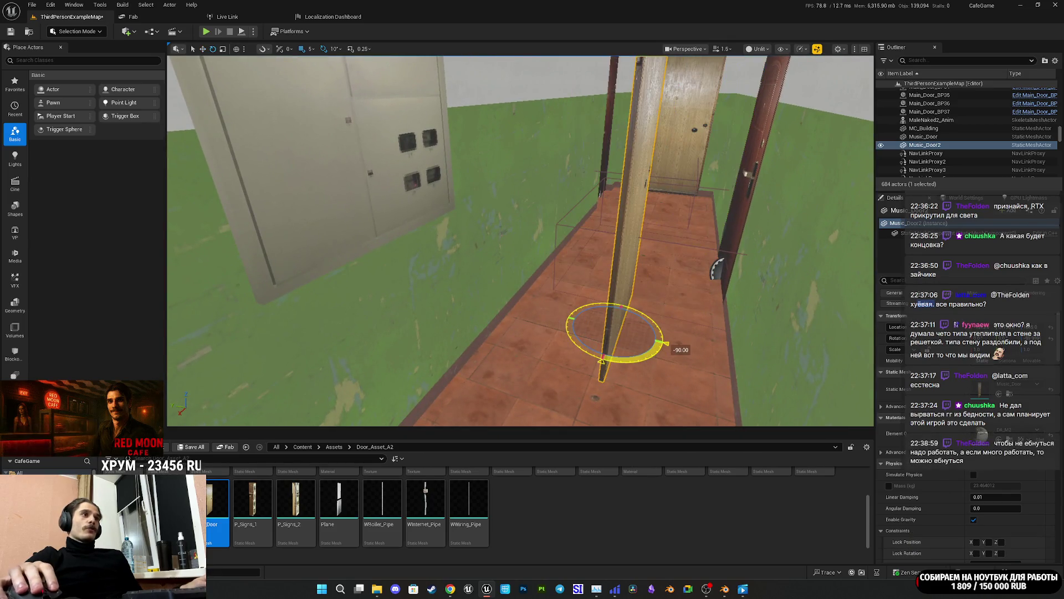
{"action": "mouse_move", "coordinate": [600, 334]}
{"action": "left_mouse_down"}
{"action": "mouse_move", "coordinate": [410, 399]}
{"action": "mouse_move", "coordinate": [626, 271]}
{"action": "mouse_move", "coordinate": [710, 317]}
{"action": "mouse_move", "coordinate": [683, 311]}
{"action": "mouse_move", "coordinate": [694, 287]}
{"action": "mouse_move", "coordinate": [380, 249]}
{"action": "mouse_move", "coordinate": [230, 209]}
{"action": "mouse_move", "coordinate": [579, 270]}
{"action": "mouse_move", "coordinate": [527, 297]}
{"action": "mouse_move", "coordinate": [517, 289]}
{"action": "mouse_move", "coordinate": [641, 256]}
{"action": "mouse_move", "coordinate": [476, 257]}
{"action": "mouse_move", "coordinate": [389, 271]}
{"action": "mouse_move", "coordinate": [452, 260]}
{"action": "mouse_move", "coordinate": [487, 275]}
{"action": "mouse_move", "coordinate": [476, 275]}
{"action": "left_mouse_up"}
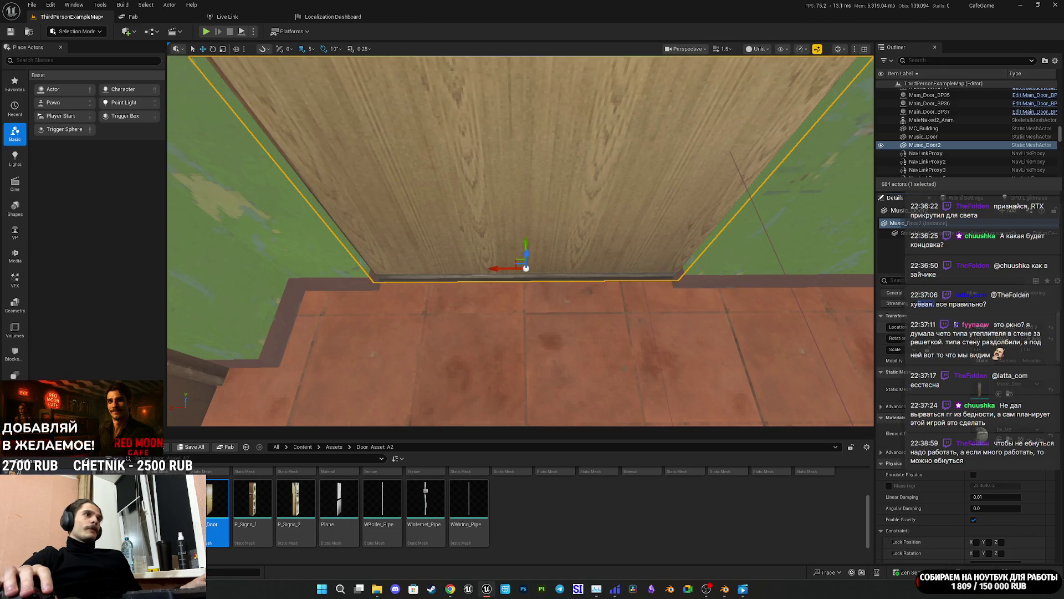
{"action": "mouse_move", "coordinate": [522, 241]}
{"action": "left_mouse_down"}
{"action": "mouse_move", "coordinate": [483, 227]}
{"action": "mouse_move", "coordinate": [511, 203]}
{"action": "mouse_move", "coordinate": [509, 217]}
{"action": "left_mouse_up"}
{"action": "scroll", "coordinate": [453, 514], "scroll_direction": "up", "scroll_amount": 2}
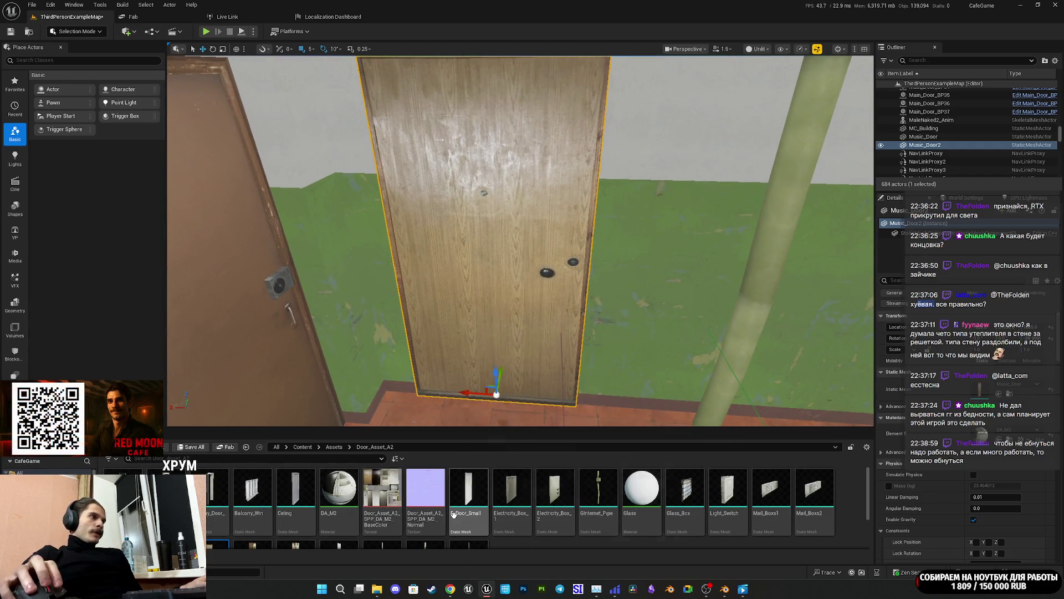
Step: Swap Music_Door2's mesh for the dark metal door and save the level
{"action": "left_click", "coordinate": [984, 389]}
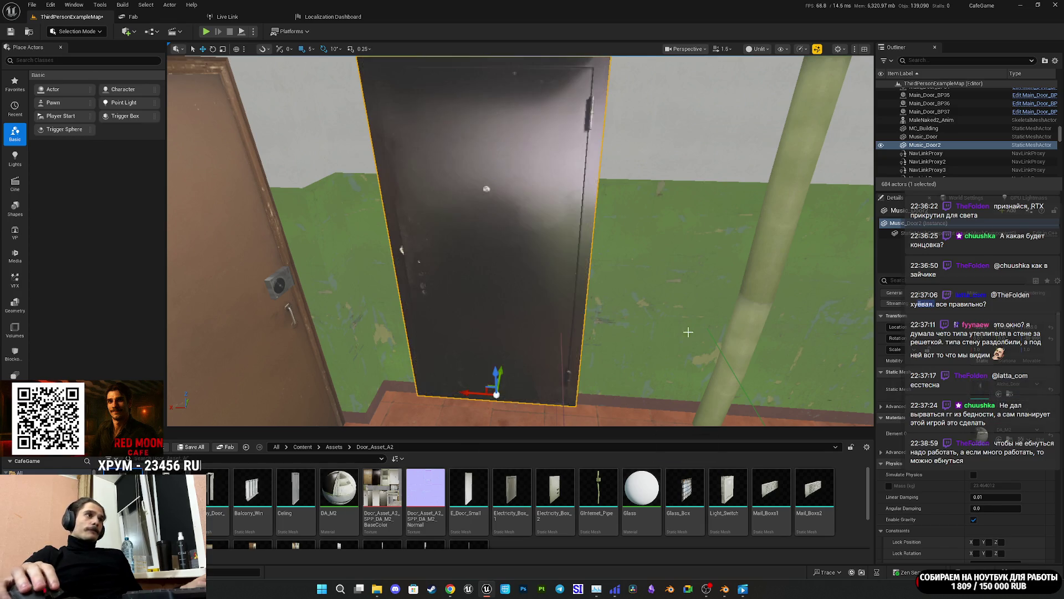
{"action": "mouse_move", "coordinate": [510, 221]}
{"action": "left_mouse_down"}
{"action": "mouse_move", "coordinate": [484, 248]}
{"action": "mouse_move", "coordinate": [504, 241]}
{"action": "mouse_move", "coordinate": [487, 237]}
{"action": "mouse_move", "coordinate": [645, 326]}
{"action": "left_mouse_up"}
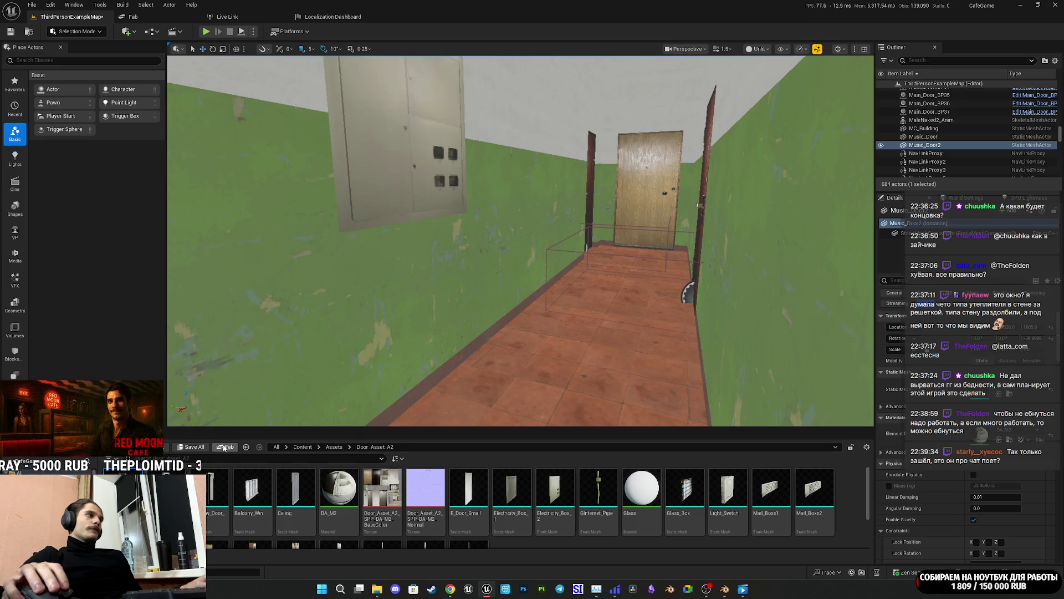
{"action": "key", "text": "ctrl+s"}
{"action": "left_click", "coordinate": [595, 388]}
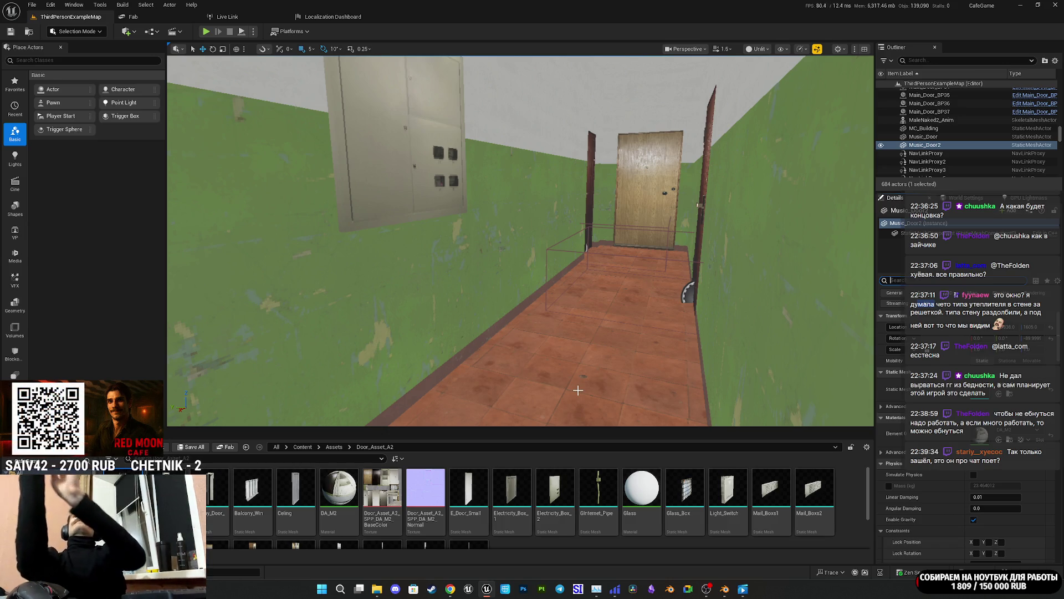
Step: Start a fullscreen play-test and walk down the green corridor to the wooden door
{"action": "left_click_drag", "start_coordinate": [675, 358], "coordinate": [576, 292]}
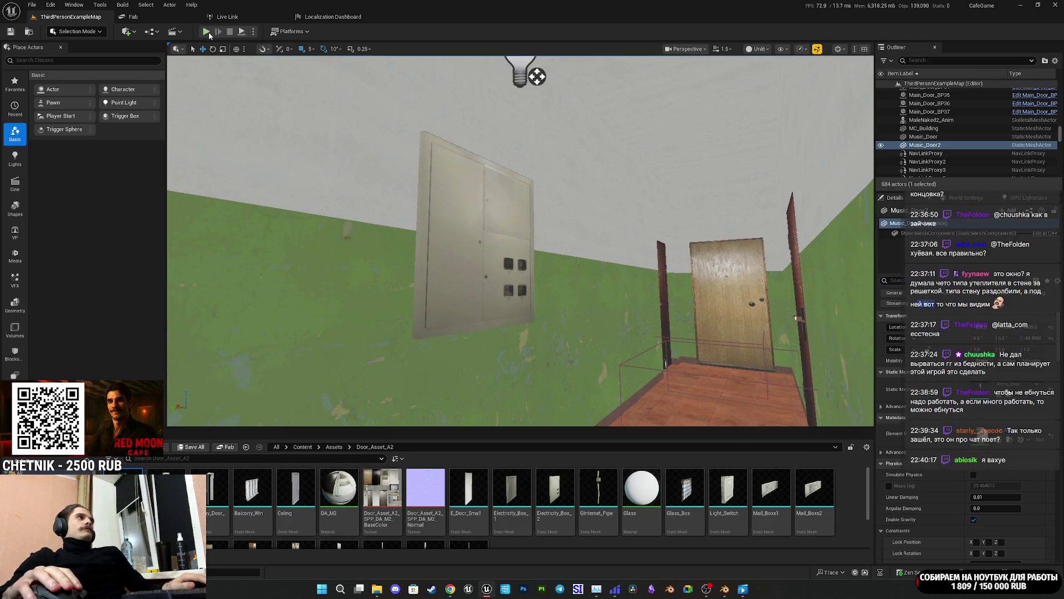
{"action": "key", "text": "alt+p"}
{"action": "key", "text": "F11"}
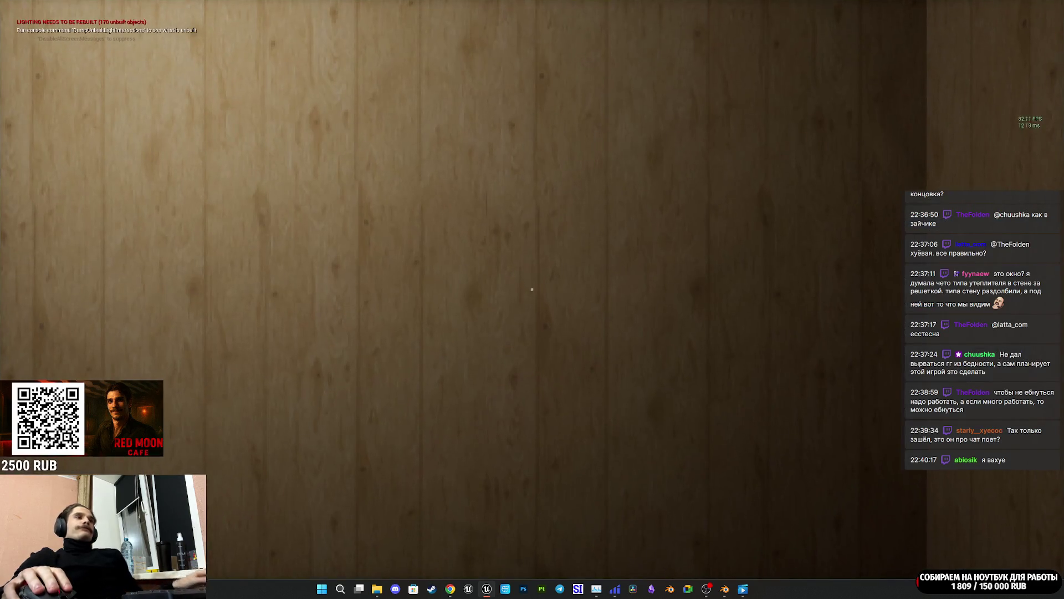
{"action": "key", "text": "w"}
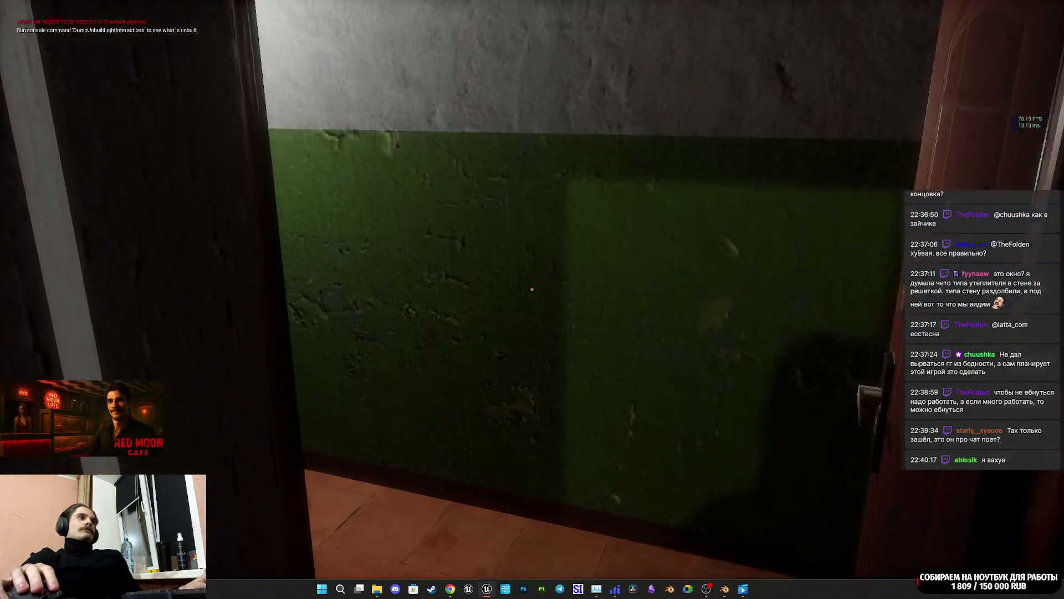
{"action": "key", "text": "w"}
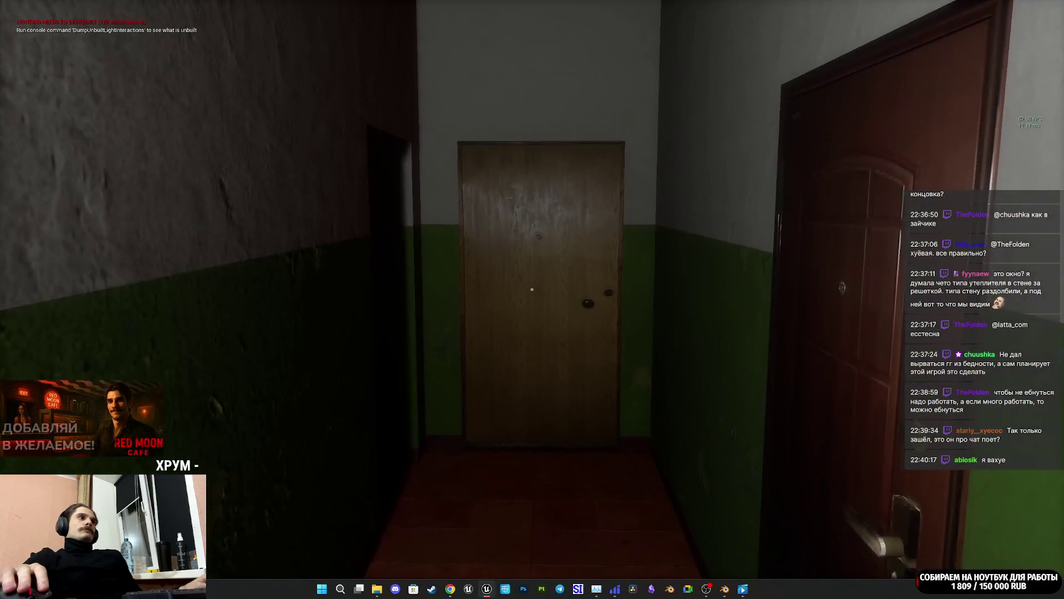
{"action": "key", "text": "w"}
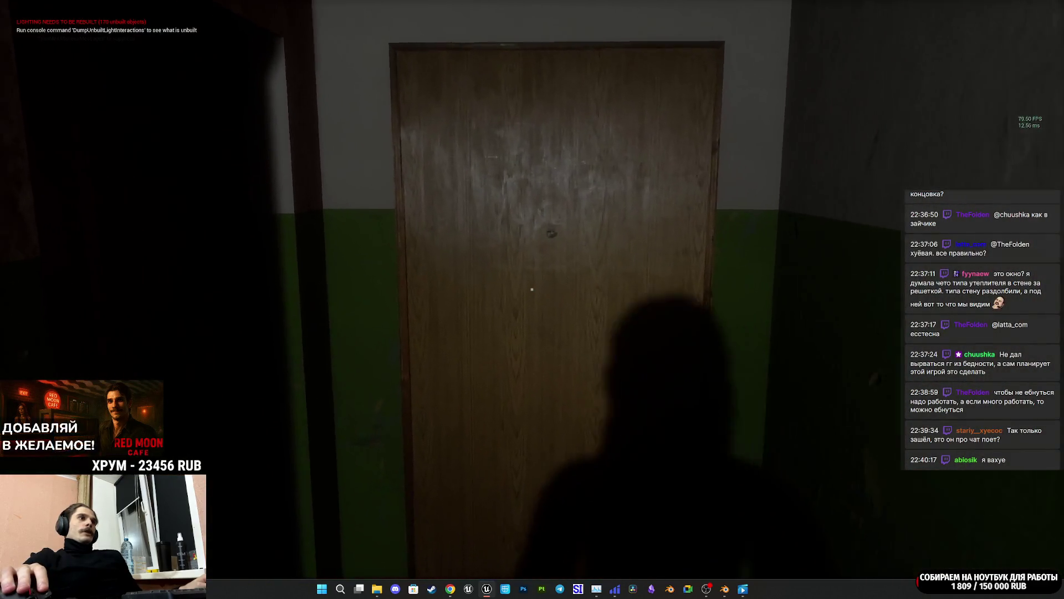
Step: Explore the second green corridor around the pipe and wall panel
{"action": "key", "text": "e"}
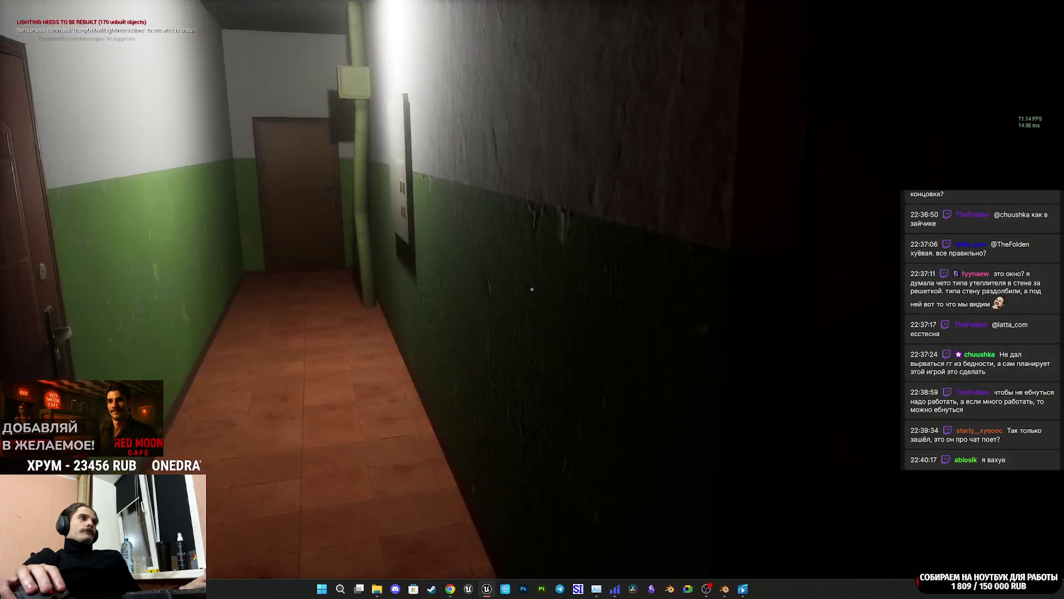
{"action": "key", "text": "w"}
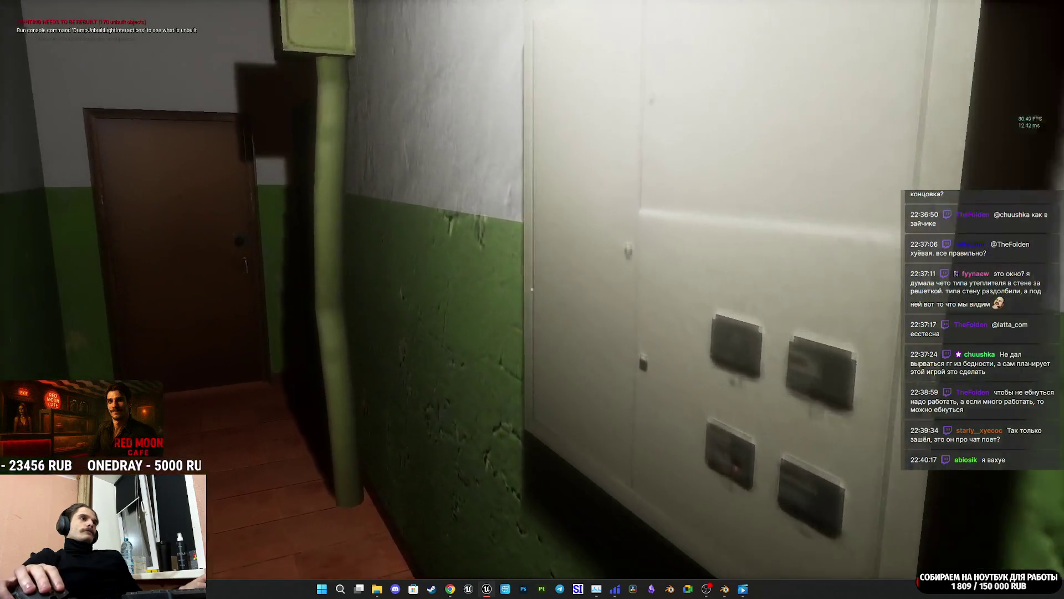
{"action": "key", "text": "a"}
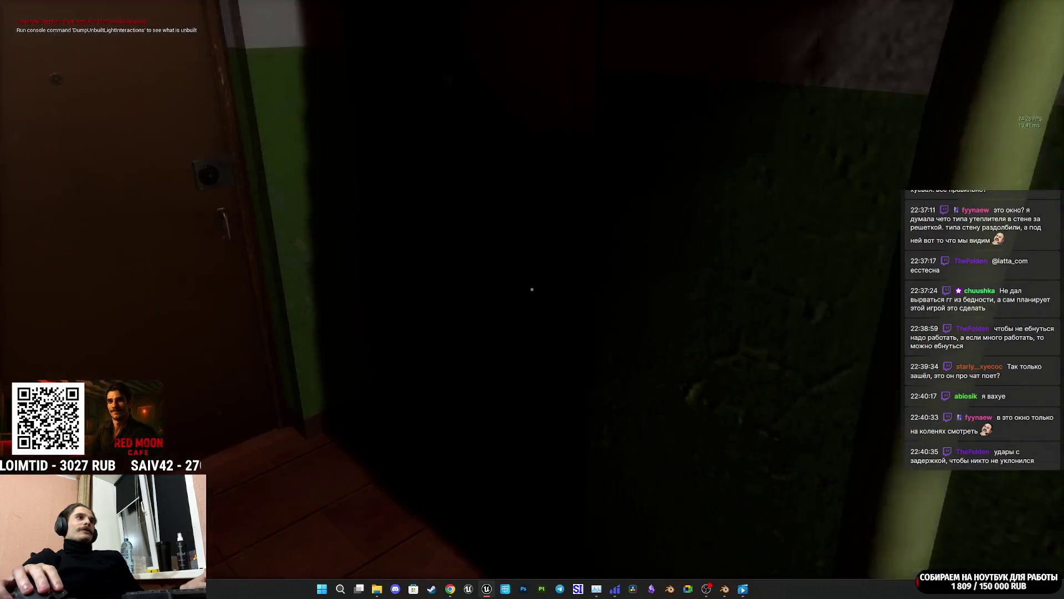
{"action": "key", "text": "d"}
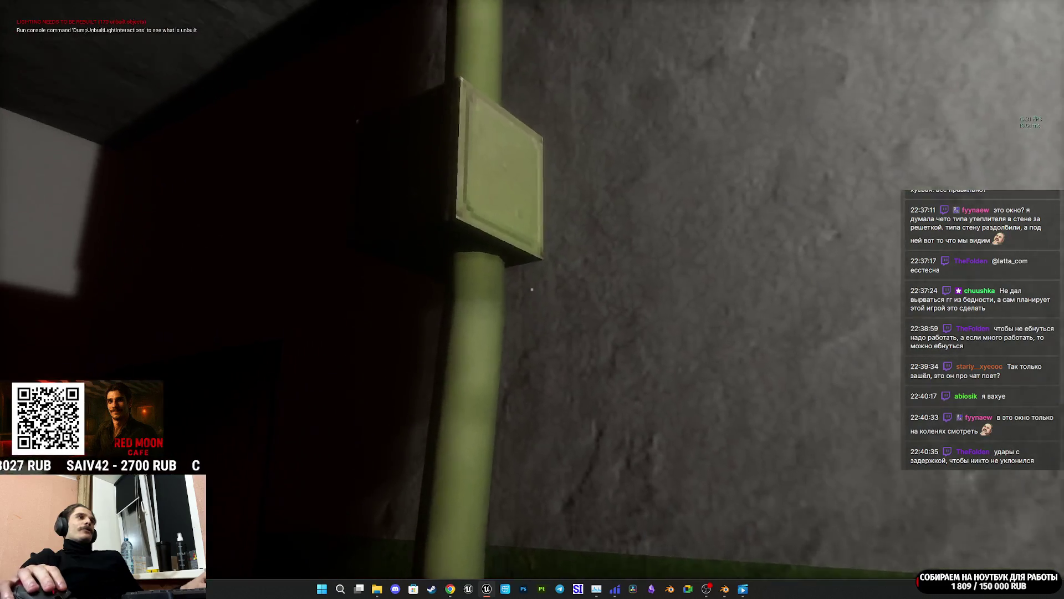
{"action": "key", "text": "a"}
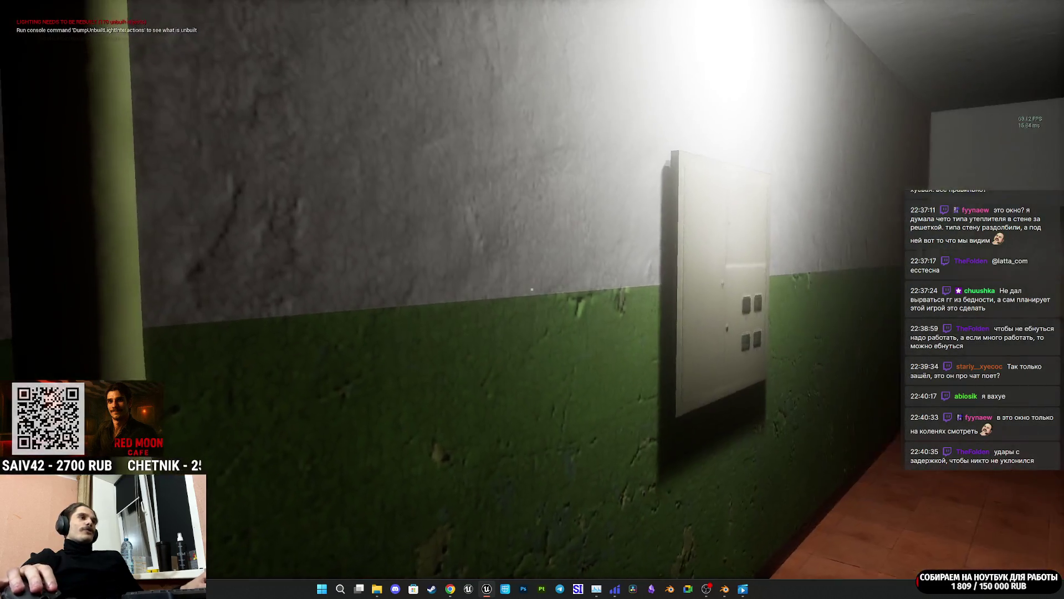
{"action": "key", "text": "w"}
{"action": "key", "text": "w"}
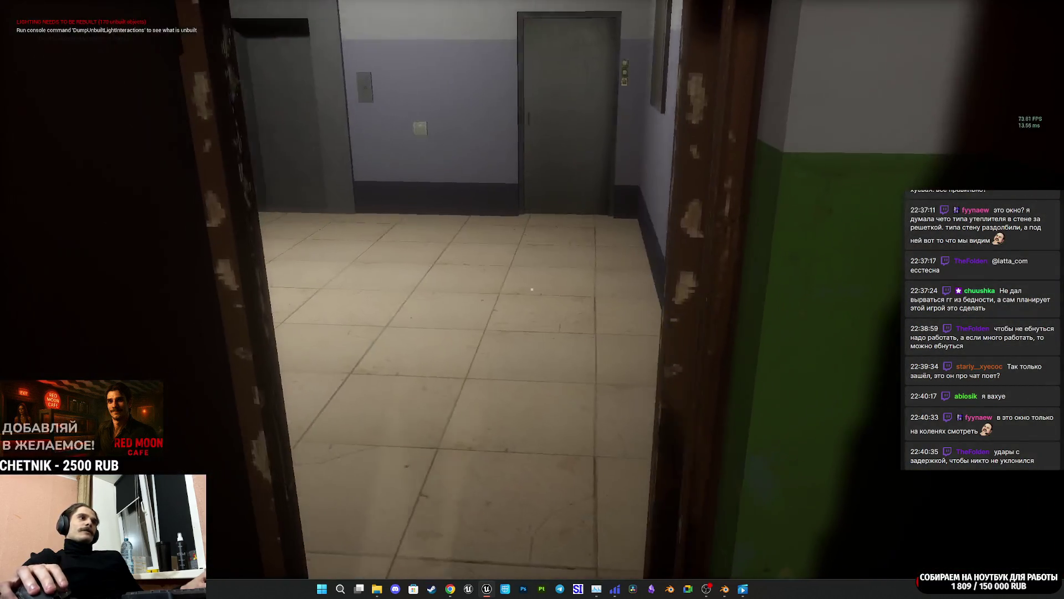
Step: Walk through the hall to the brown apartment door, then stop the play session
{"action": "key", "text": "w"}
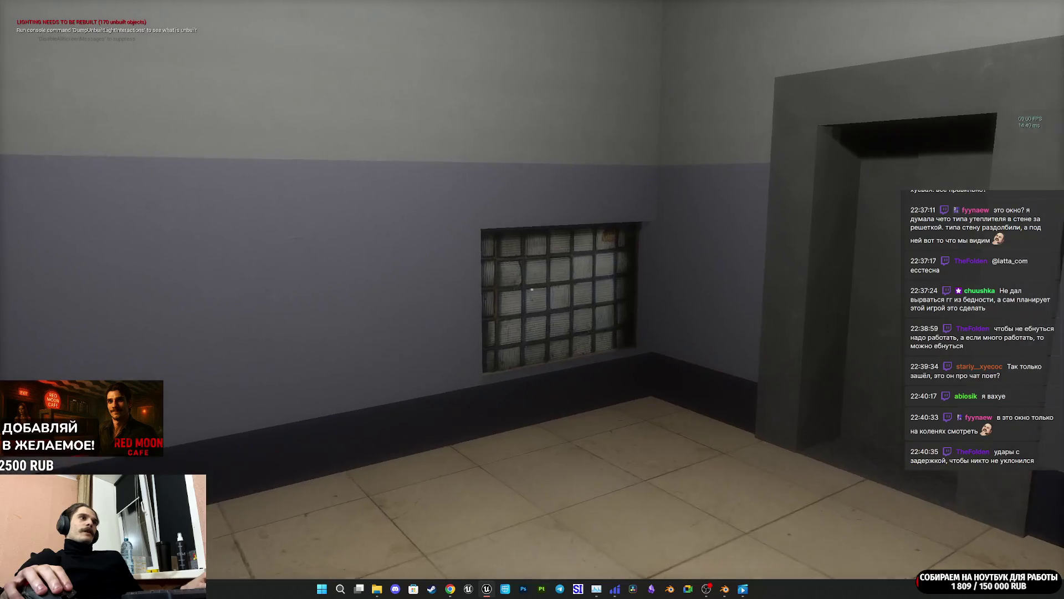
{"action": "key", "text": "w"}
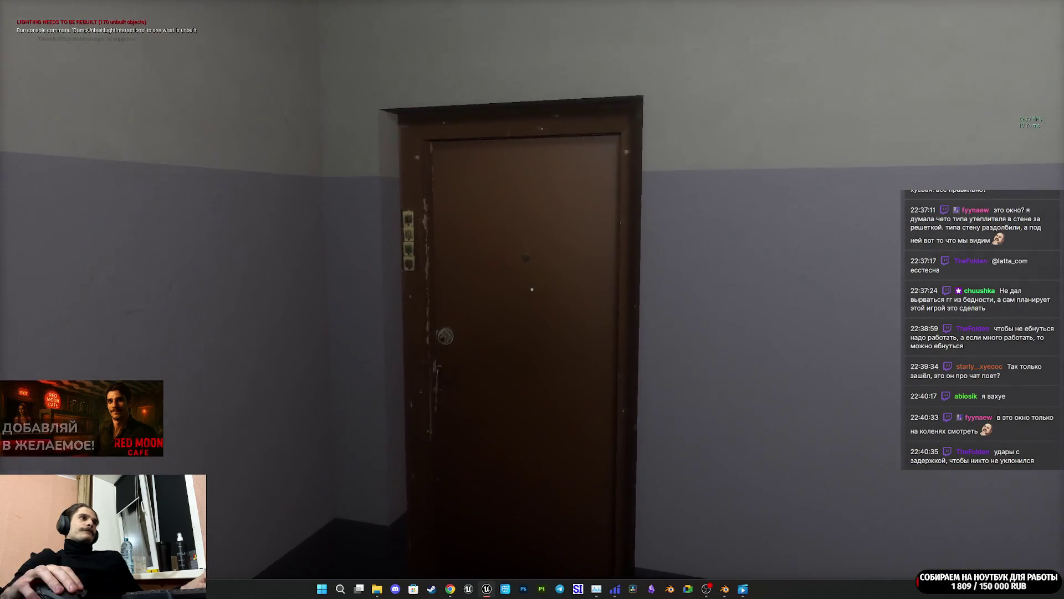
{"action": "key", "text": "w"}
{"action": "key", "text": "w"}
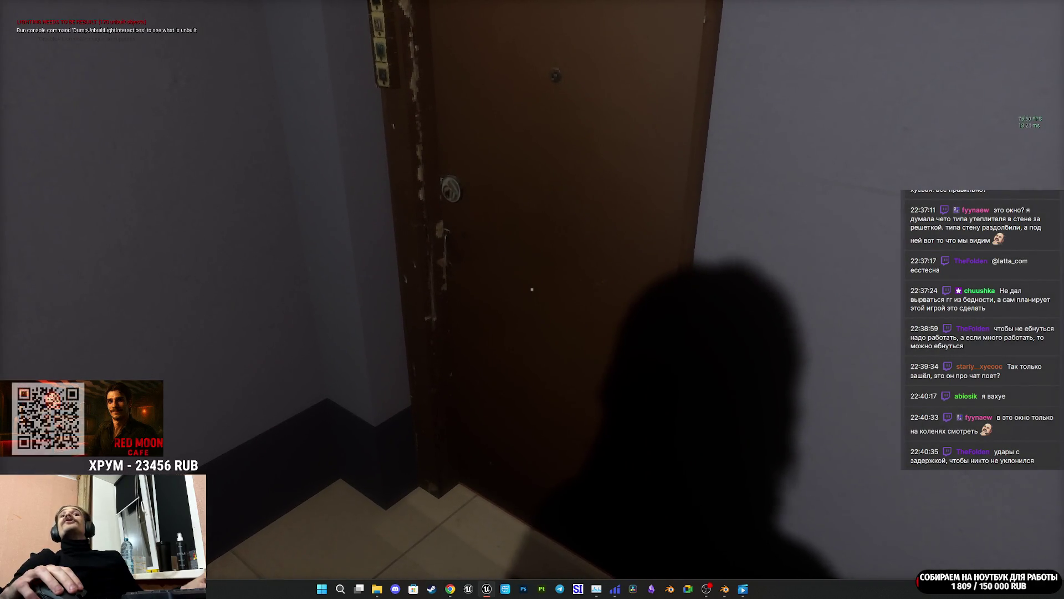
{"action": "key", "text": "w"}
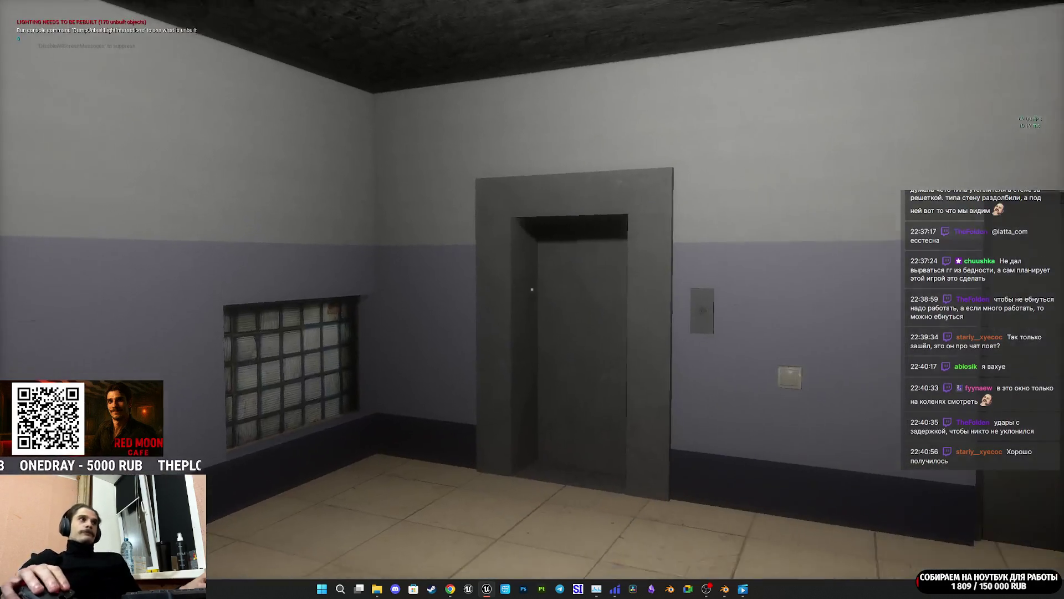
{"action": "key", "text": "w"}
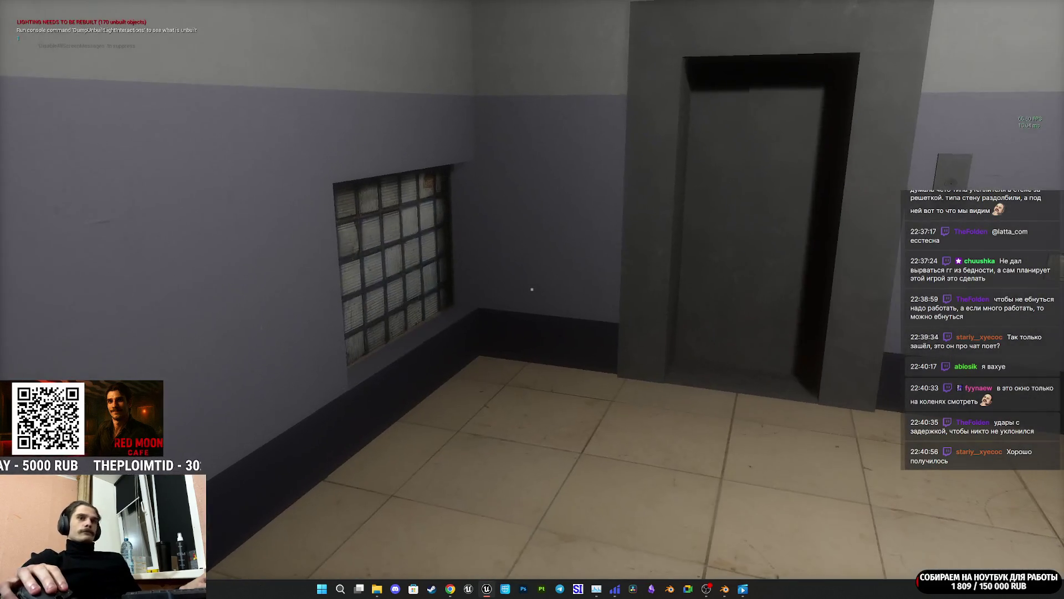
{"action": "key", "text": "Escape"}
Step: Fly the view to the grey door in the tiled room and select it
{"action": "key", "text": "f"}
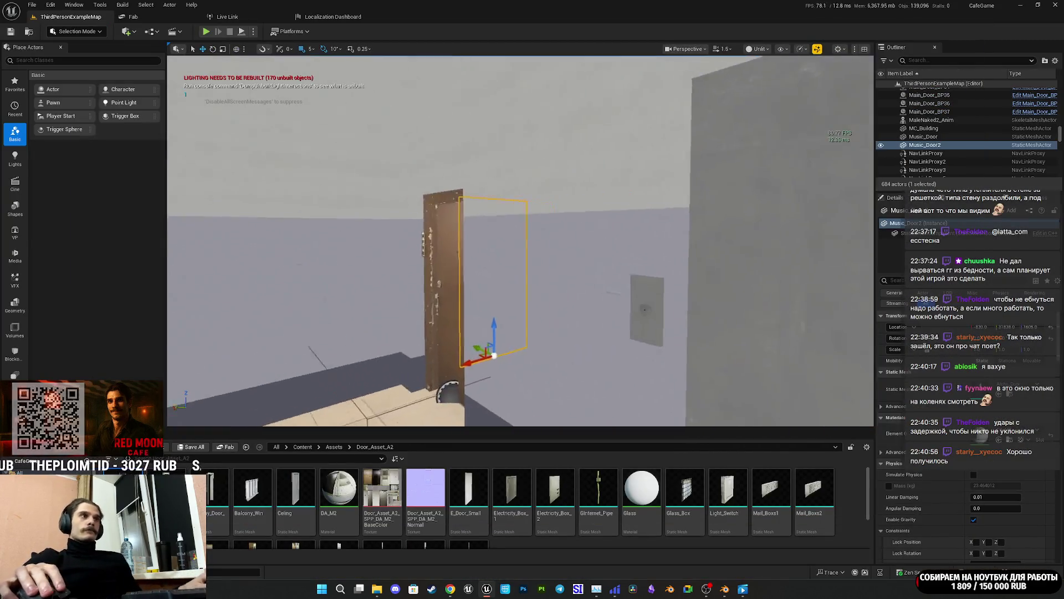
{"action": "key", "text": "w"}
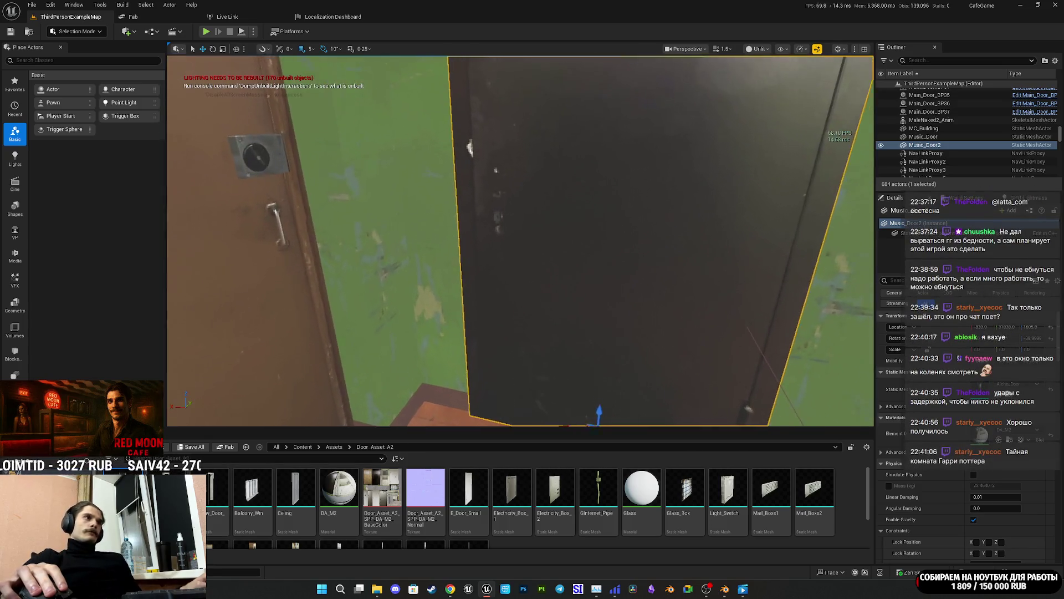
{"action": "key", "text": "s"}
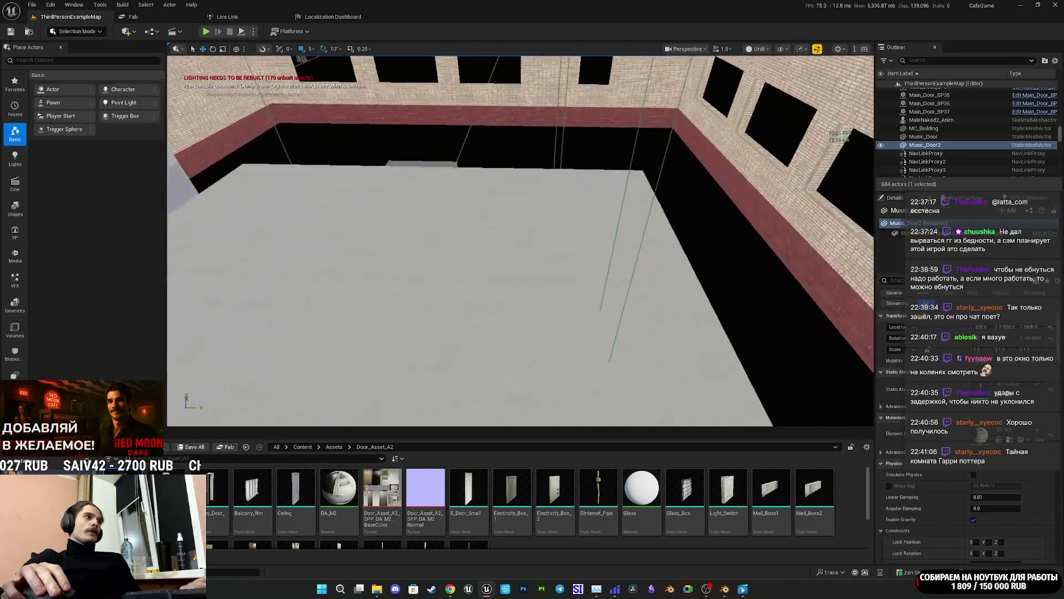
{"action": "key", "text": "w"}
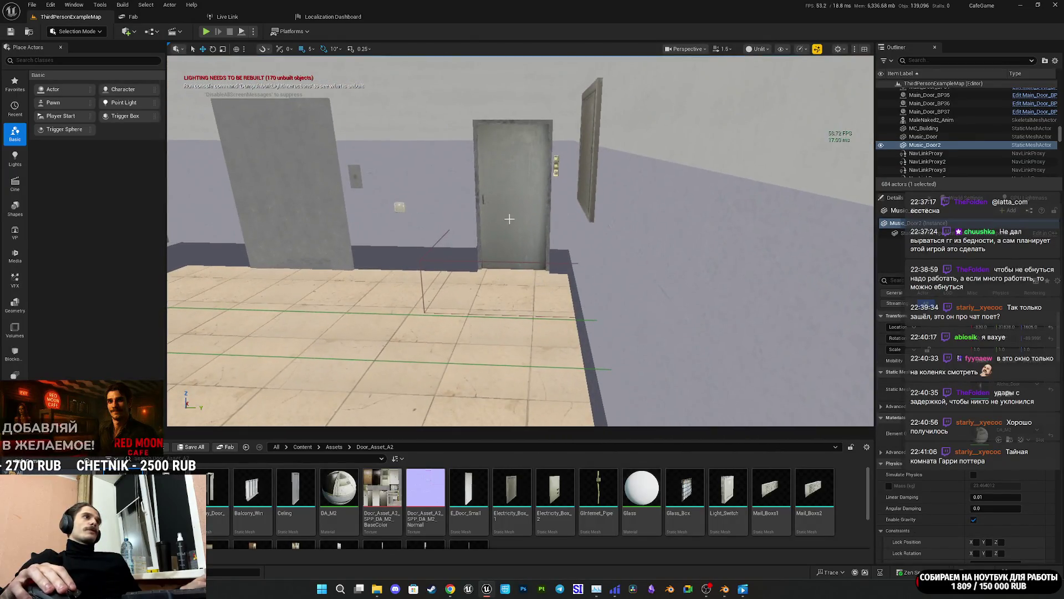
{"action": "left_click", "coordinate": [515, 222]}
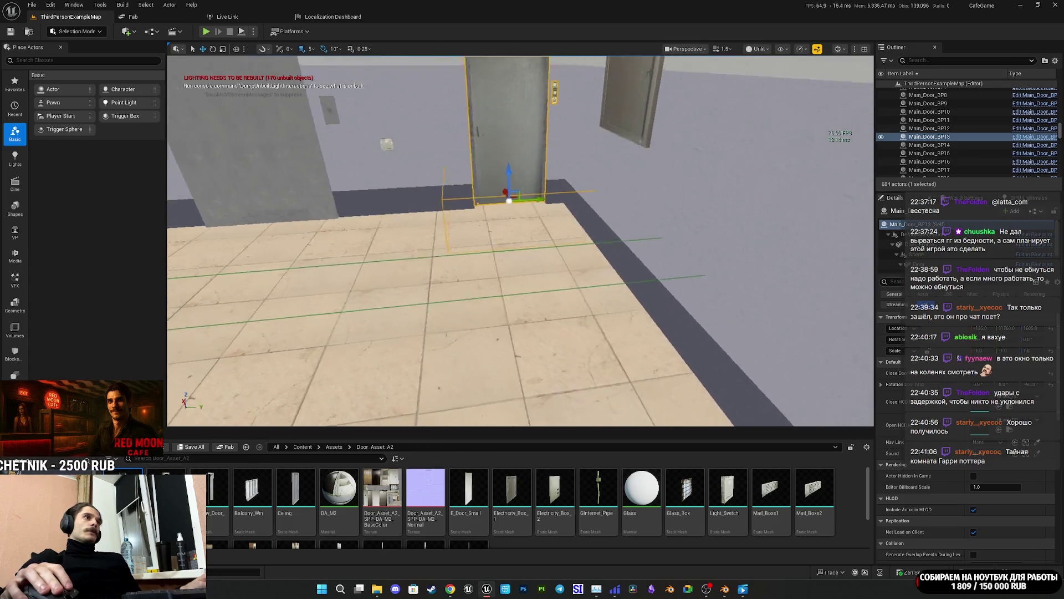
Step: Duplicate the grey door, lower the copy to Z 395 and slide it along the wall
{"action": "left_click_drag", "start_coordinate": [461, 214], "coordinate": [475, 380]}
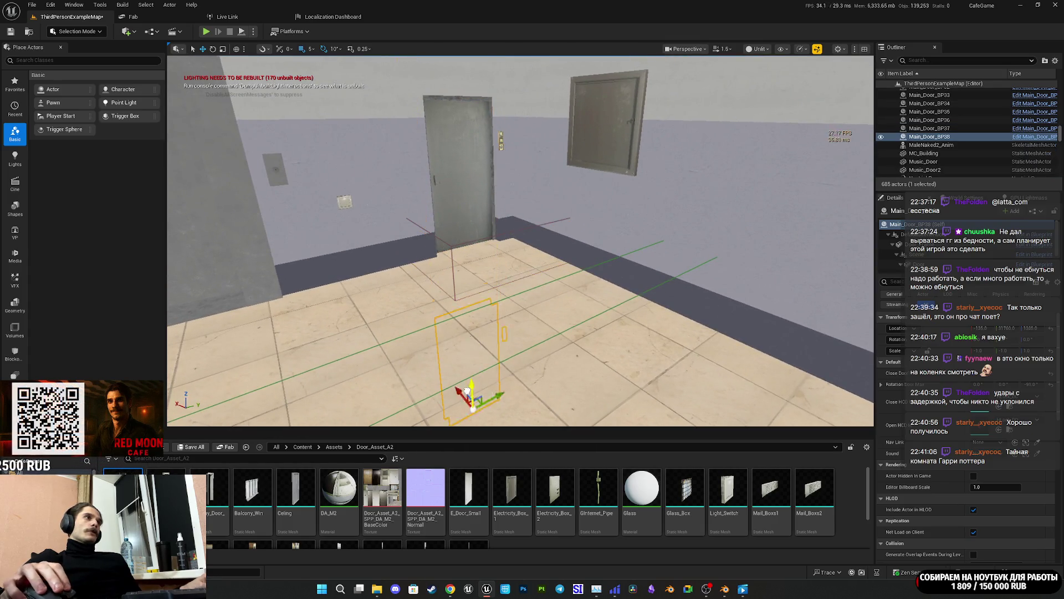
{"action": "key", "text": "f"}
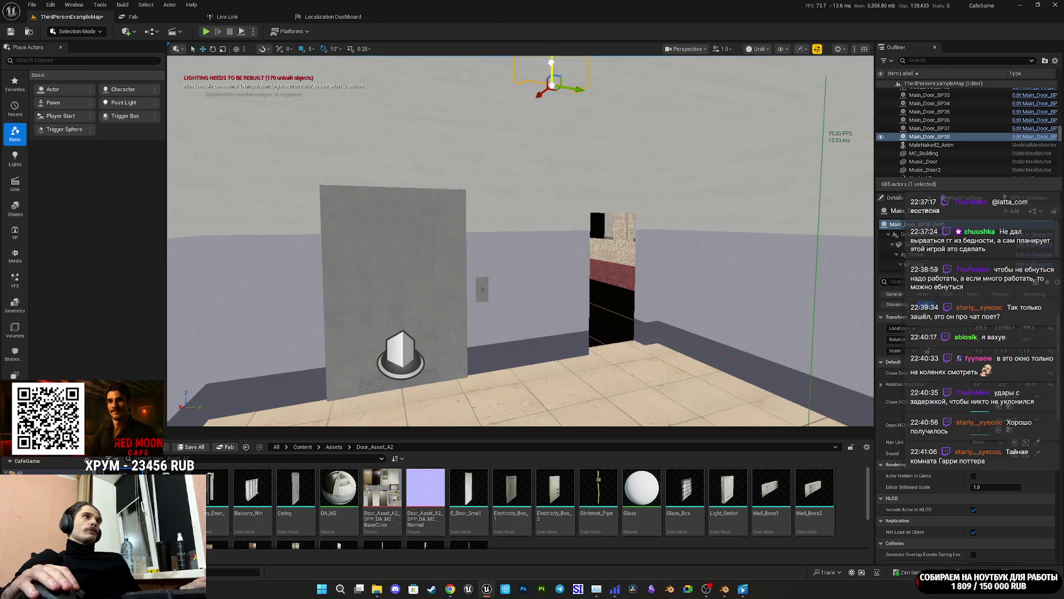
{"action": "left_click_drag", "start_coordinate": [567, 300], "coordinate": [577, 339]}
{"action": "scroll", "coordinate": [584, 336], "scroll_direction": "up", "scroll_amount": 5}
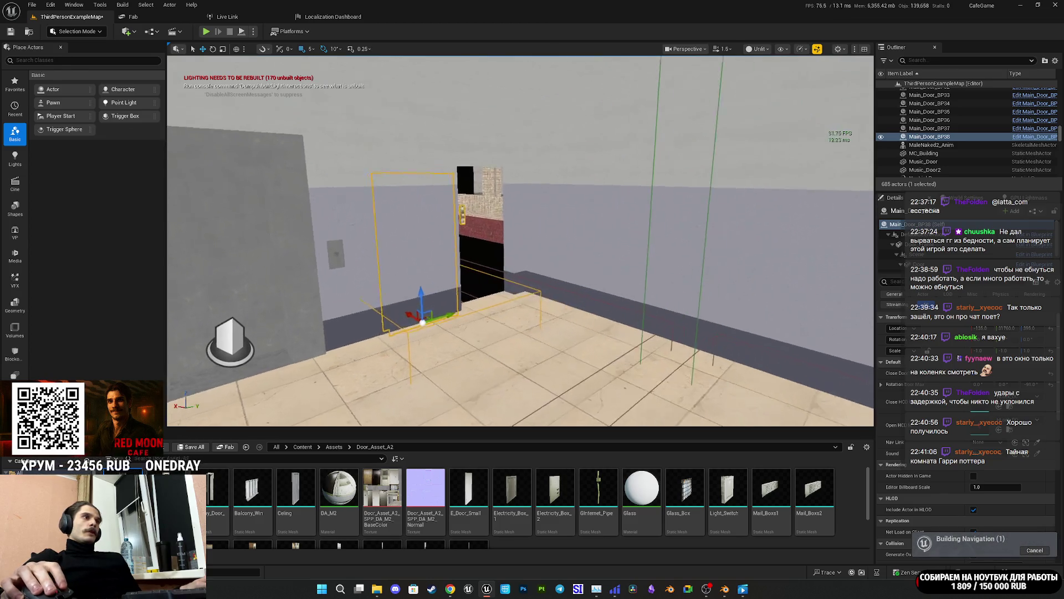
{"action": "mouse_move", "coordinate": [509, 256]}
{"action": "left_mouse_down"}
{"action": "mouse_move", "coordinate": [477, 255]}
{"action": "mouse_move", "coordinate": [593, 332]}
{"action": "left_mouse_up"}
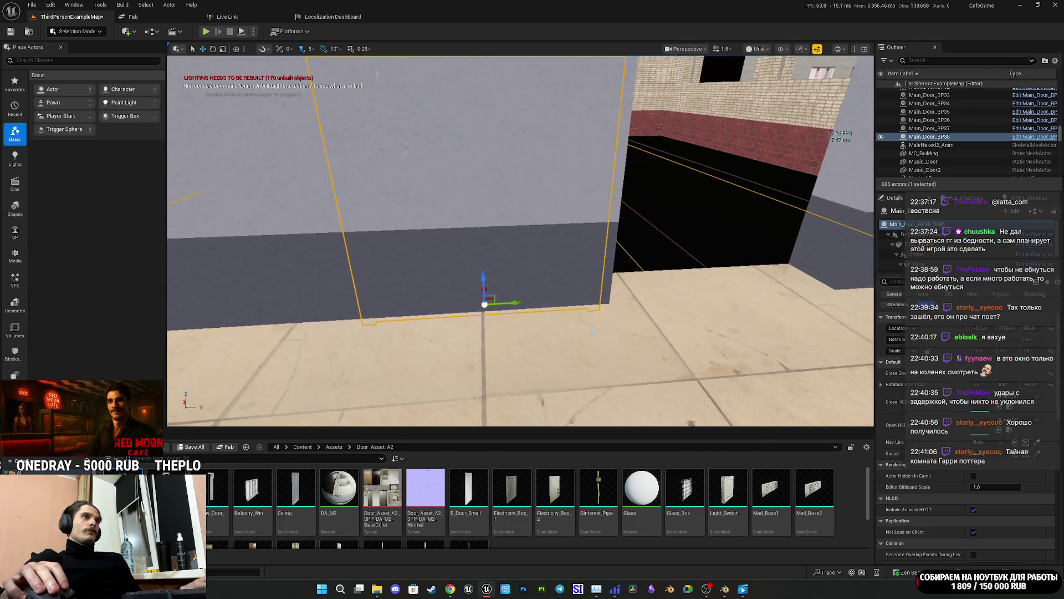
{"action": "left_click_drag", "start_coordinate": [505, 294], "coordinate": [727, 303]}
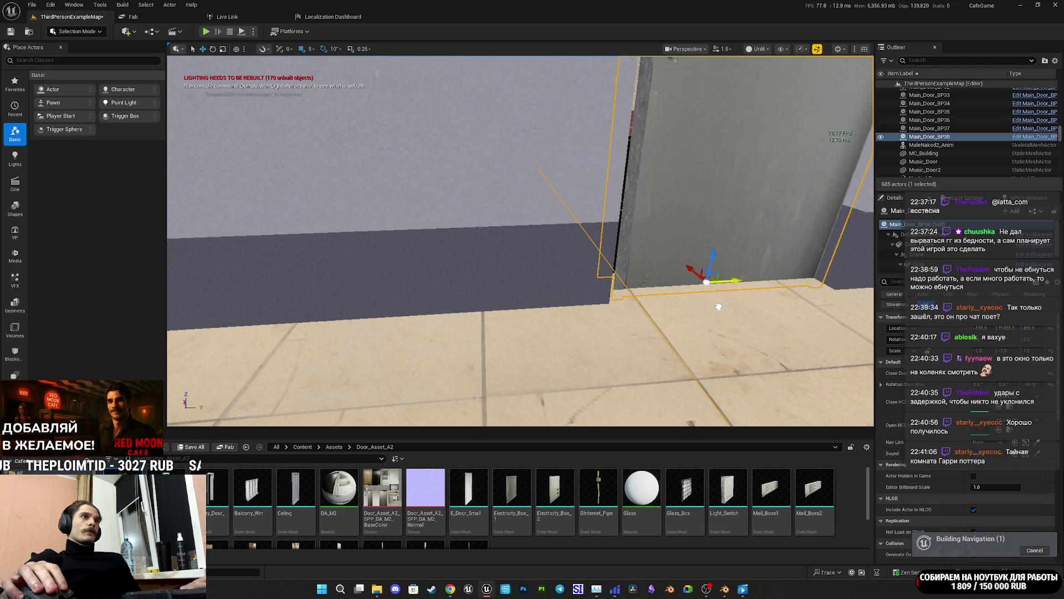
{"action": "mouse_move", "coordinate": [521, 249]}
{"action": "left_mouse_down"}
{"action": "mouse_move", "coordinate": [521, 277]}
{"action": "mouse_move", "coordinate": [498, 282]}
{"action": "mouse_move", "coordinate": [554, 299]}
{"action": "mouse_move", "coordinate": [532, 233]}
{"action": "mouse_move", "coordinate": [543, 211]}
{"action": "mouse_move", "coordinate": [555, 221]}
{"action": "mouse_move", "coordinate": [532, 244]}
{"action": "mouse_move", "coordinate": [713, 304]}
{"action": "left_mouse_up"}
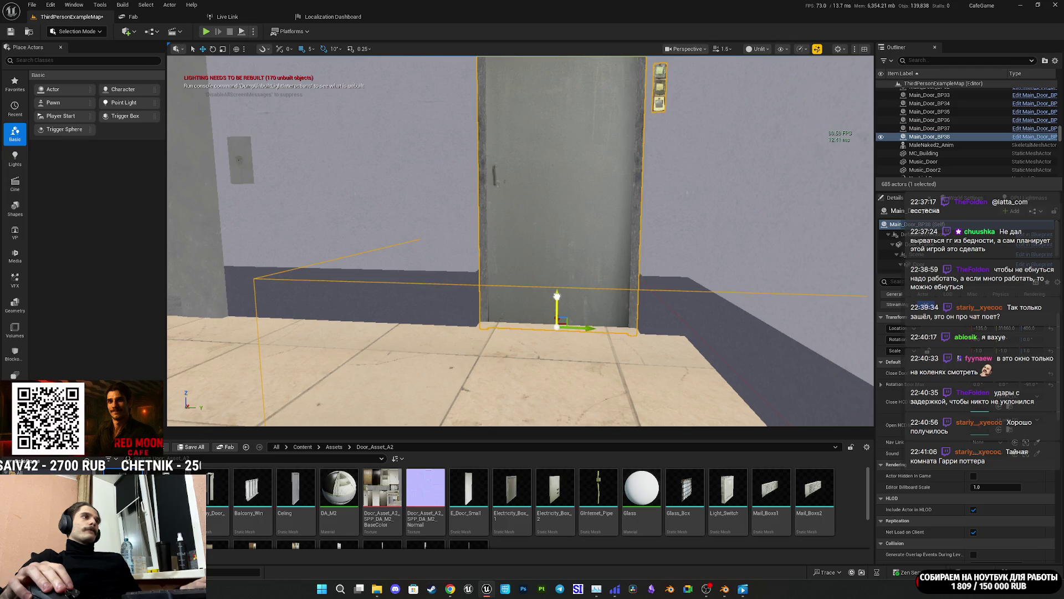
{"action": "mouse_move", "coordinate": [557, 288]}
{"action": "left_mouse_down"}
{"action": "mouse_move", "coordinate": [532, 271]}
{"action": "mouse_move", "coordinate": [499, 294]}
{"action": "mouse_move", "coordinate": [527, 244]}
{"action": "mouse_move", "coordinate": [538, 260]}
{"action": "mouse_move", "coordinate": [527, 254]}
{"action": "mouse_move", "coordinate": [554, 261]}
{"action": "mouse_move", "coordinate": [494, 389]}
{"action": "mouse_move", "coordinate": [580, 162]}
{"action": "mouse_move", "coordinate": [598, 277]}
{"action": "mouse_move", "coordinate": [549, 250]}
{"action": "mouse_move", "coordinate": [597, 361]}
{"action": "mouse_move", "coordinate": [571, 221]}
{"action": "mouse_move", "coordinate": [593, 302]}
{"action": "left_mouse_up"}
{"action": "left_click", "coordinate": [533, 249]}
Step: Duplicate Music_Door2 as Music_Door3, rotate it 90° around Z, and undo a stray nudge
{"action": "key", "text": "ctrl+d"}
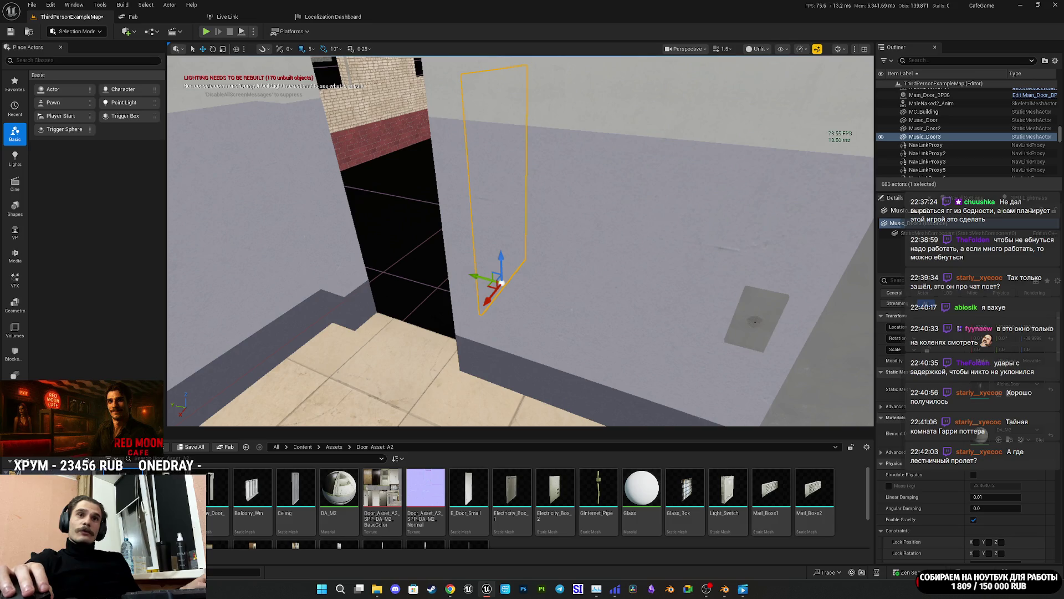
{"action": "key", "text": "Left"}
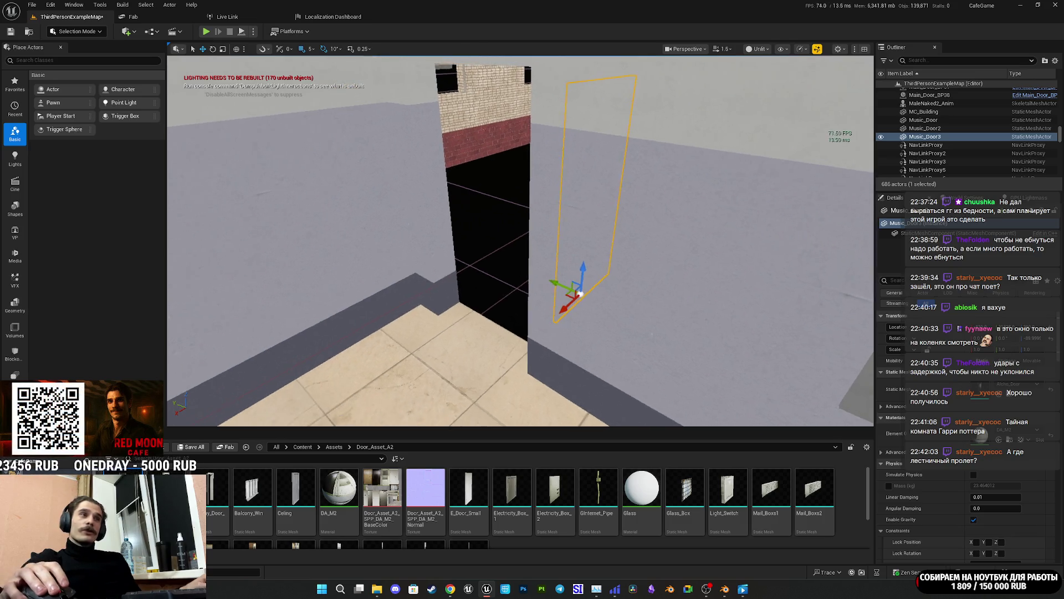
{"action": "key", "text": "Up"}
{"action": "key", "text": "e"}
{"action": "mouse_move", "coordinate": [568, 322]}
{"action": "left_mouse_down"}
{"action": "mouse_move", "coordinate": [594, 318]}
{"action": "mouse_move", "coordinate": [455, 401]}
{"action": "mouse_move", "coordinate": [493, 415]}
{"action": "left_mouse_up"}
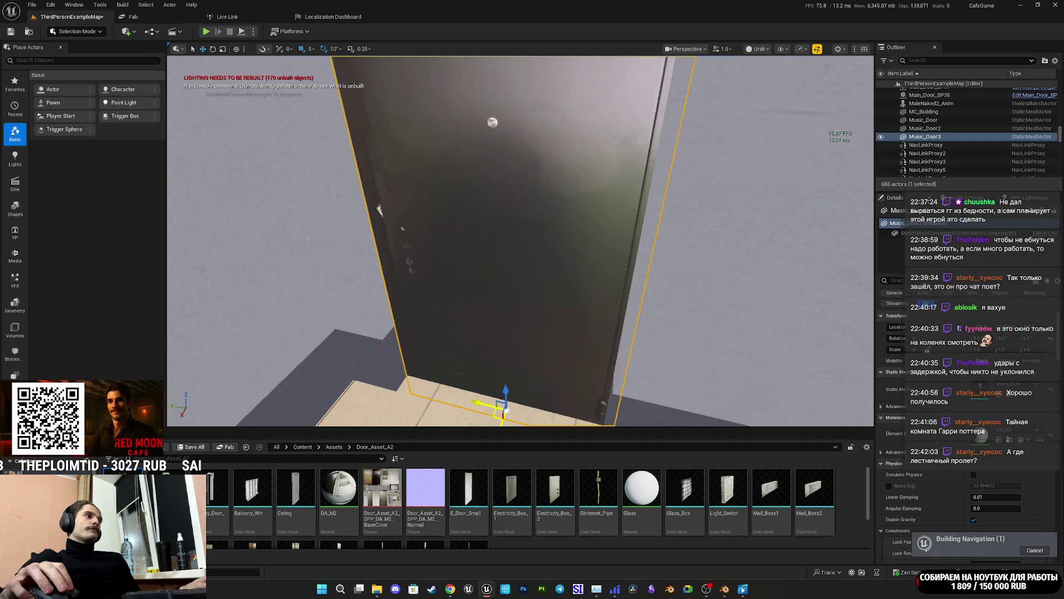
{"action": "key", "text": "Down"}
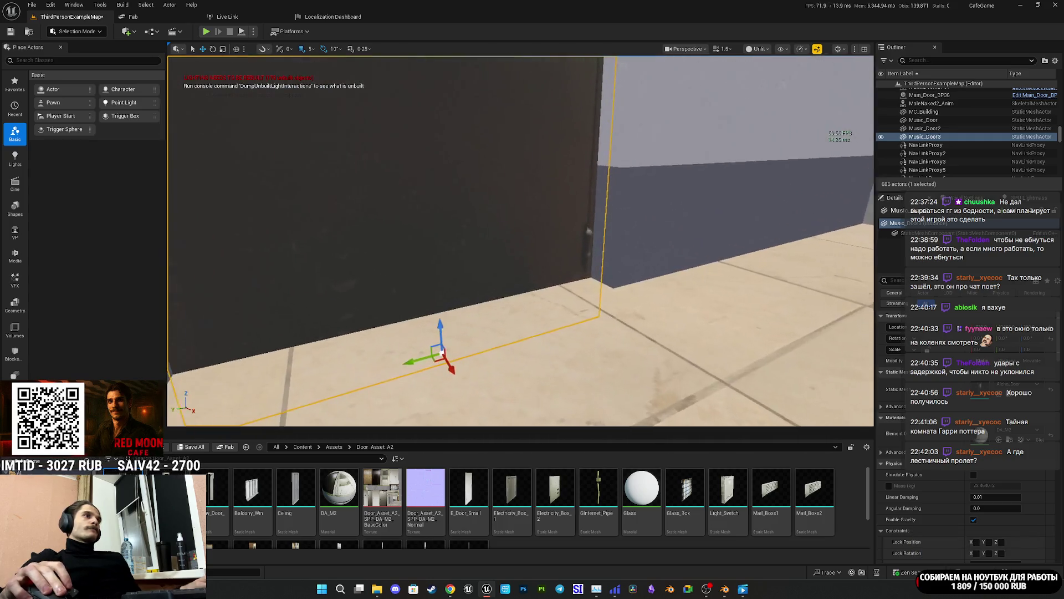
{"action": "key", "text": "Down"}
{"action": "key", "text": "Left"}
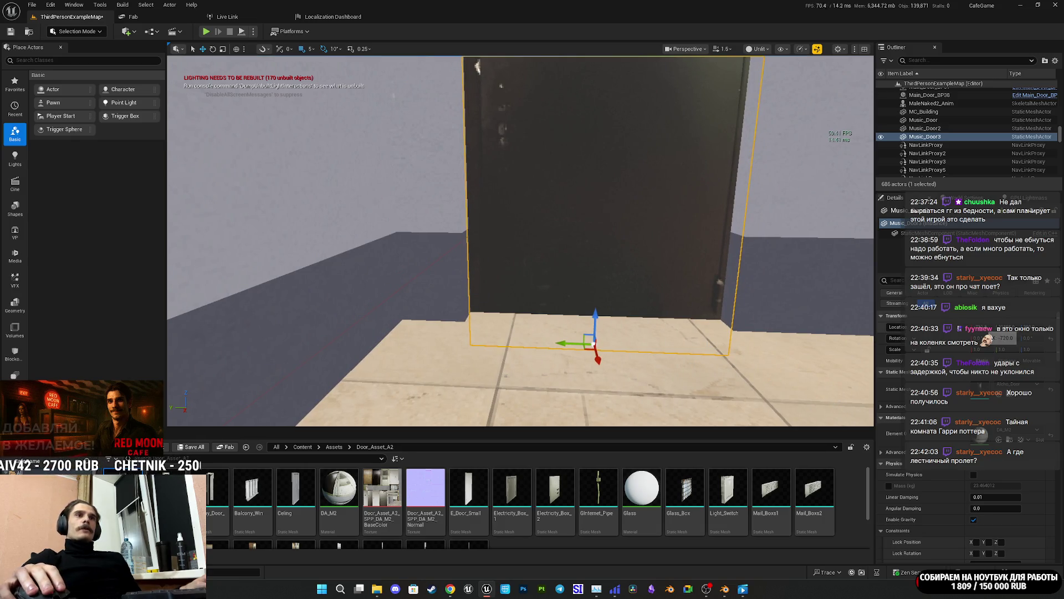
{"action": "key", "text": "Right"}
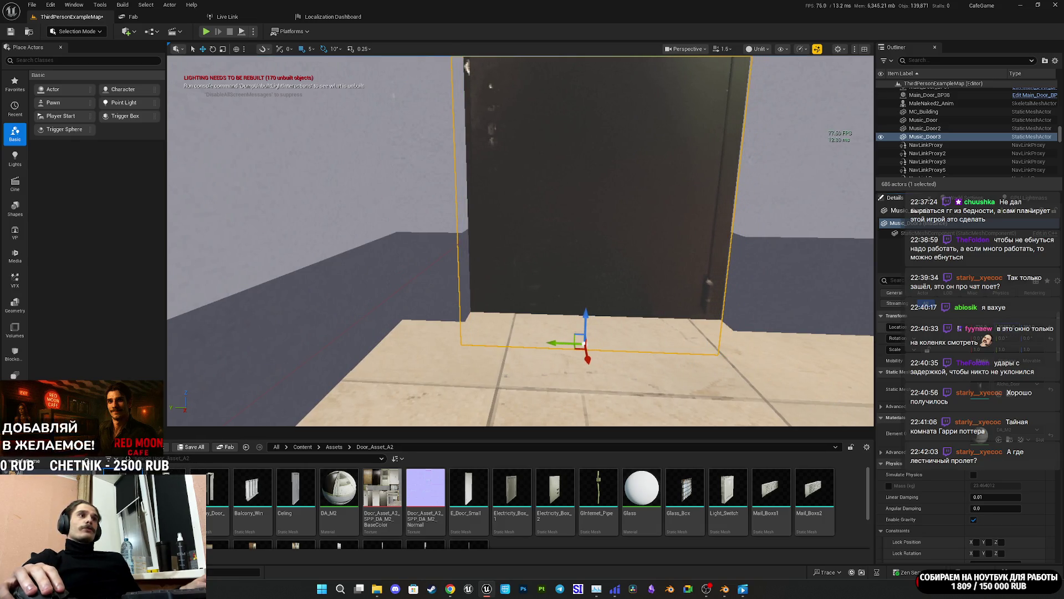
{"action": "mouse_move", "coordinate": [587, 344]}
{"action": "left_mouse_down"}
{"action": "mouse_move", "coordinate": [589, 327]}
{"action": "mouse_move", "coordinate": [539, 334]}
{"action": "mouse_move", "coordinate": [590, 332]}
{"action": "left_mouse_up"}
{"action": "mouse_move", "coordinate": [471, 259]}
{"action": "left_mouse_down"}
{"action": "mouse_move", "coordinate": [491, 259]}
{"action": "mouse_move", "coordinate": [455, 270]}
{"action": "left_mouse_up"}
{"action": "key", "text": "ctrl+z"}
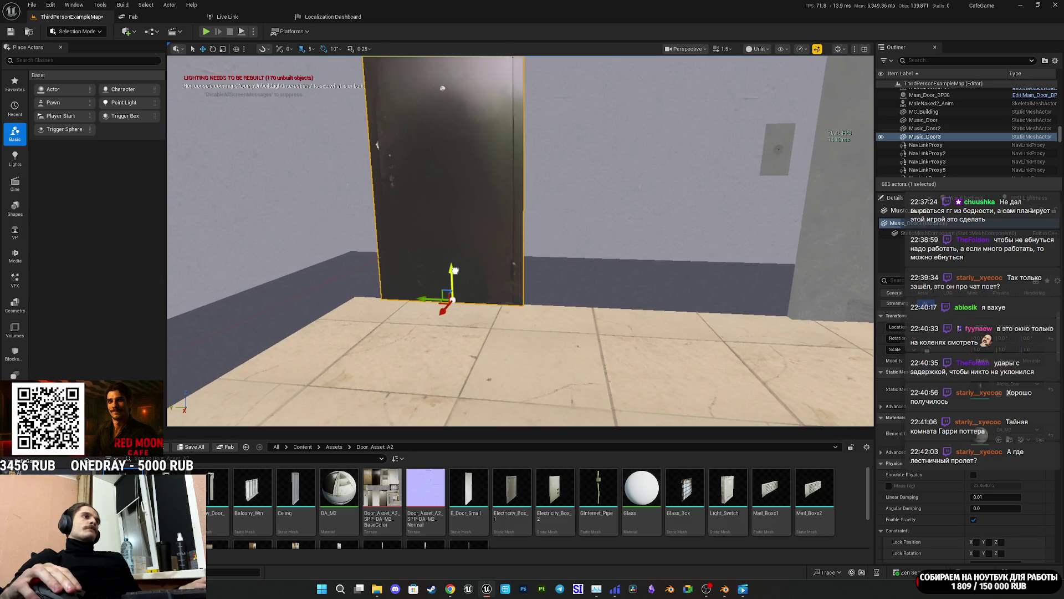
Step: Duplicate the dark door and swap the copy's mesh for Mail_Boxs1
{"action": "key", "text": "s"}
{"action": "key", "text": "d"}
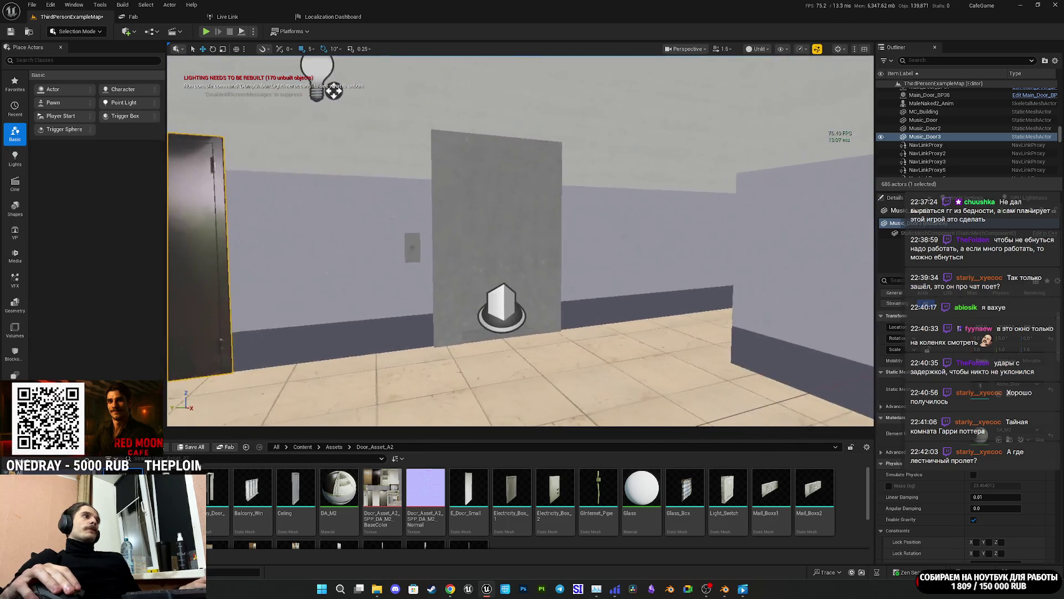
{"action": "key", "text": "a"}
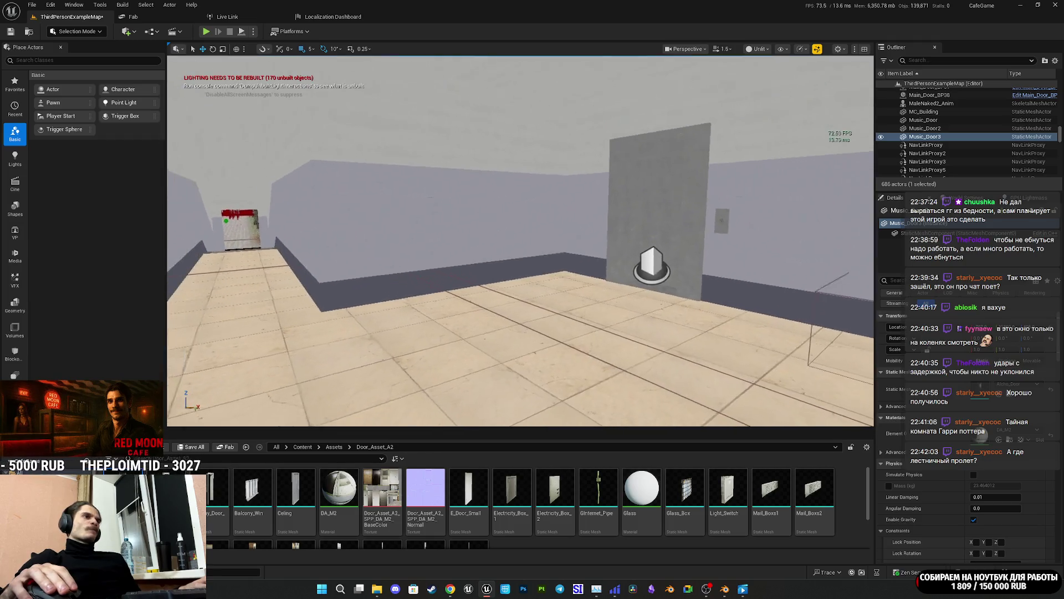
{"action": "key", "text": "w"}
{"action": "left_click_drag", "start_coordinate": [434, 300], "coordinate": [720, 369]}
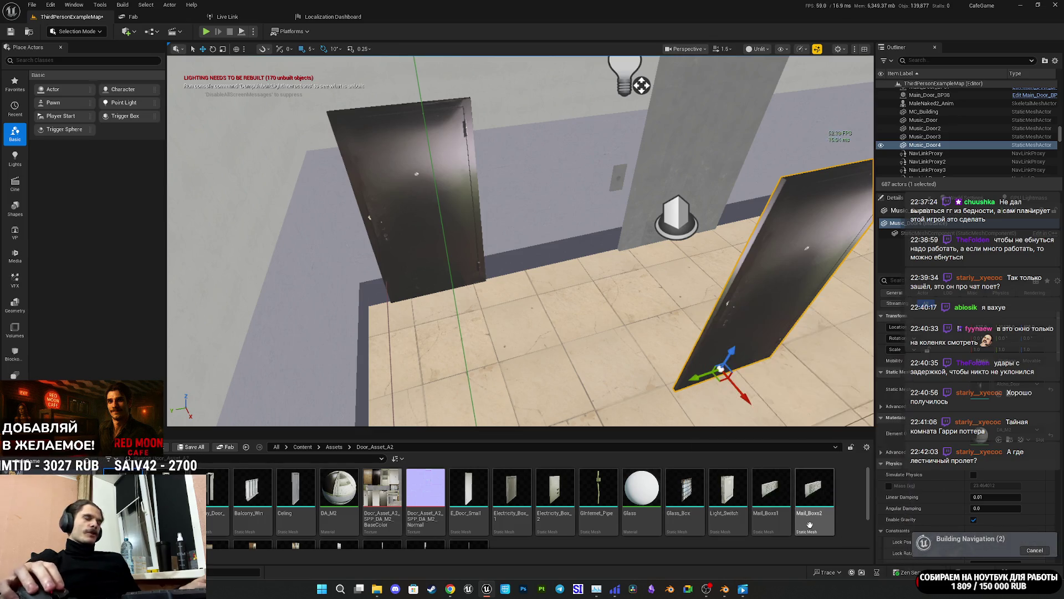
{"action": "left_click", "coordinate": [770, 491]}
{"action": "mouse_move", "coordinate": [770, 491]}
{"action": "left_mouse_down"}
{"action": "mouse_move", "coordinate": [771, 348]}
{"action": "mouse_move", "coordinate": [693, 332]}
{"action": "left_mouse_up"}
Step: Rotate the mailbox bank about 90° and slide it left along the wall
{"action": "key", "text": "e"}
{"action": "mouse_move", "coordinate": [549, 282]}
{"action": "left_mouse_down"}
{"action": "mouse_move", "coordinate": [609, 292]}
{"action": "mouse_move", "coordinate": [597, 296]}
{"action": "mouse_move", "coordinate": [576, 255]}
{"action": "mouse_move", "coordinate": [534, 255]}
{"action": "left_mouse_up"}
{"action": "key", "text": "w"}
{"action": "mouse_move", "coordinate": [464, 344]}
{"action": "left_mouse_down"}
{"action": "mouse_move", "coordinate": [387, 316]}
{"action": "mouse_move", "coordinate": [423, 305]}
{"action": "mouse_move", "coordinate": [438, 275]}
{"action": "mouse_move", "coordinate": [468, 266]}
{"action": "mouse_move", "coordinate": [460, 255]}
{"action": "mouse_move", "coordinate": [562, 299]}
{"action": "mouse_move", "coordinate": [546, 291]}
{"action": "mouse_move", "coordinate": [557, 277]}
{"action": "mouse_move", "coordinate": [529, 261]}
{"action": "mouse_move", "coordinate": [479, 271]}
{"action": "mouse_move", "coordinate": [410, 258]}
{"action": "mouse_move", "coordinate": [483, 265]}
{"action": "left_mouse_up"}
Step: Rotate the Music_Door5 mailbox copy and mount it on the left wall beside the grey door
{"action": "key", "text": "e"}
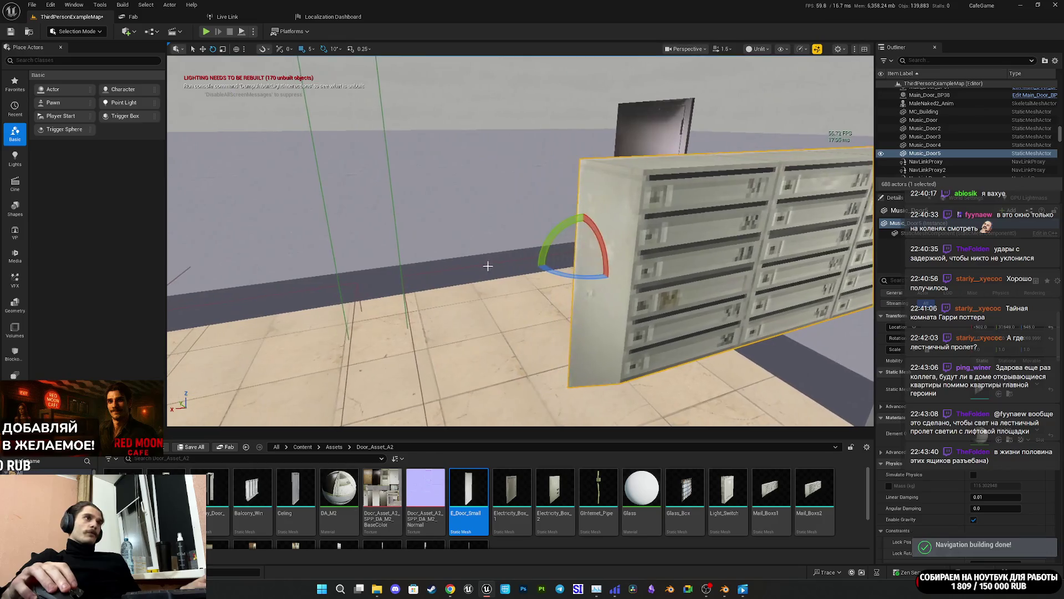
{"action": "key", "text": "w"}
{"action": "mouse_move", "coordinate": [579, 256]}
{"action": "left_mouse_down"}
{"action": "mouse_move", "coordinate": [304, 209]}
{"action": "mouse_move", "coordinate": [174, 162]}
{"action": "mouse_move", "coordinate": [177, 175]}
{"action": "left_mouse_up"}
{"action": "mouse_move", "coordinate": [521, 241]}
{"action": "left_mouse_down"}
{"action": "mouse_move", "coordinate": [554, 244]}
{"action": "mouse_move", "coordinate": [515, 238]}
{"action": "mouse_move", "coordinate": [527, 246]}
{"action": "mouse_move", "coordinate": [442, 193]}
{"action": "left_mouse_up"}
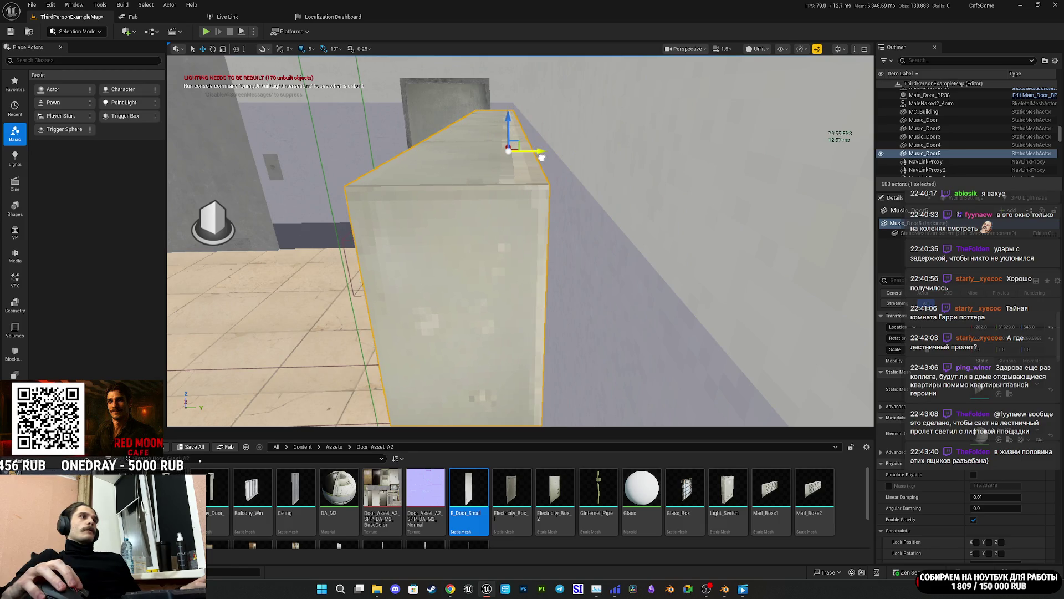
{"action": "mouse_move", "coordinate": [521, 241]}
{"action": "left_mouse_down"}
{"action": "mouse_move", "coordinate": [499, 239]}
{"action": "mouse_move", "coordinate": [518, 244]}
{"action": "left_mouse_up"}
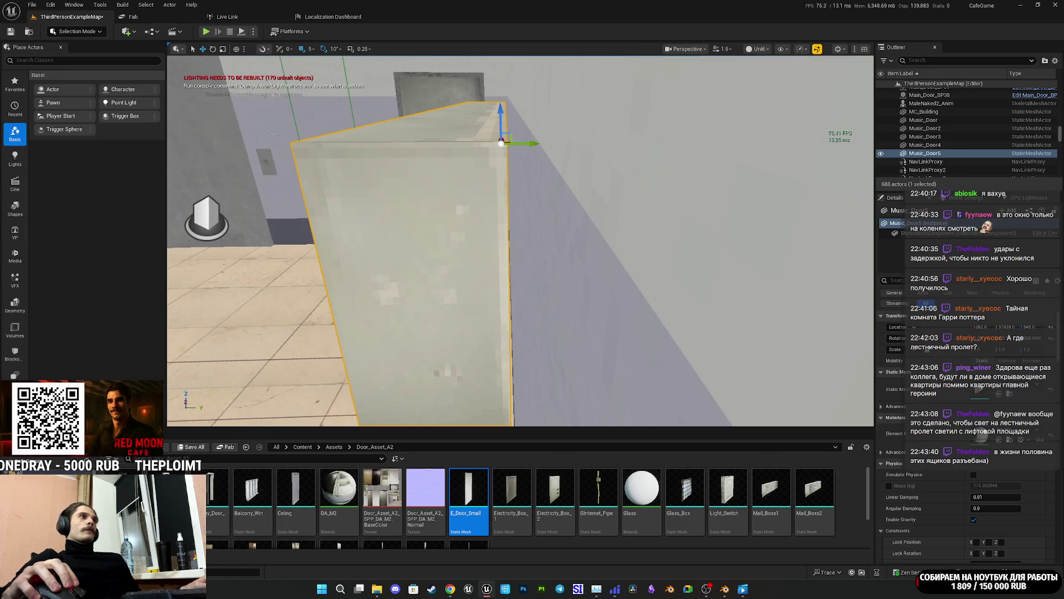
{"action": "mouse_move", "coordinate": [577, 283]}
{"action": "left_mouse_down"}
{"action": "mouse_move", "coordinate": [559, 280]}
{"action": "mouse_move", "coordinate": [588, 280]}
{"action": "mouse_move", "coordinate": [565, 283]}
{"action": "mouse_move", "coordinate": [578, 297]}
{"action": "left_mouse_up"}
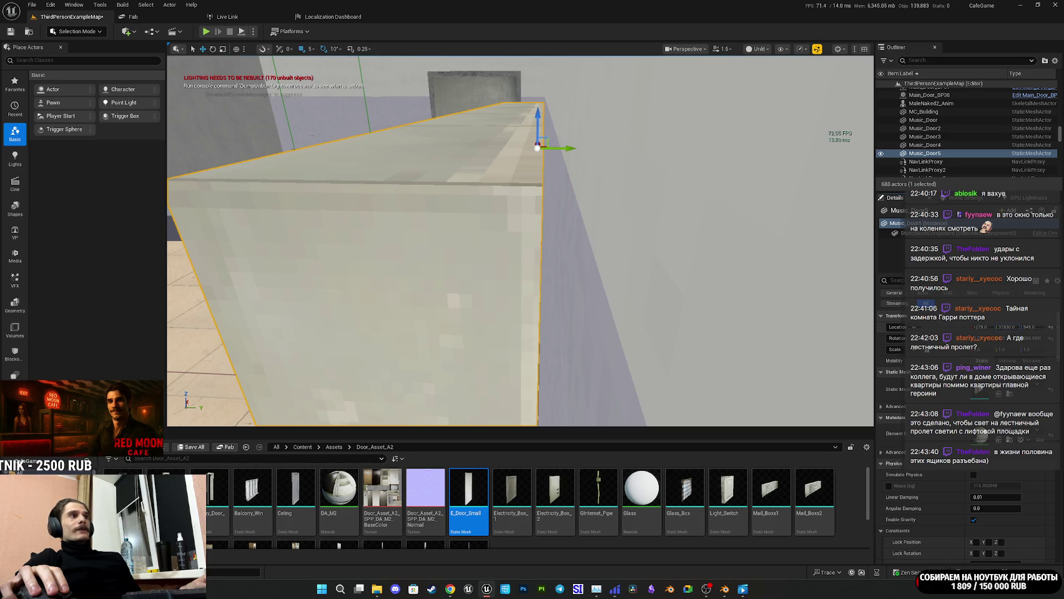
{"action": "key", "text": "f"}
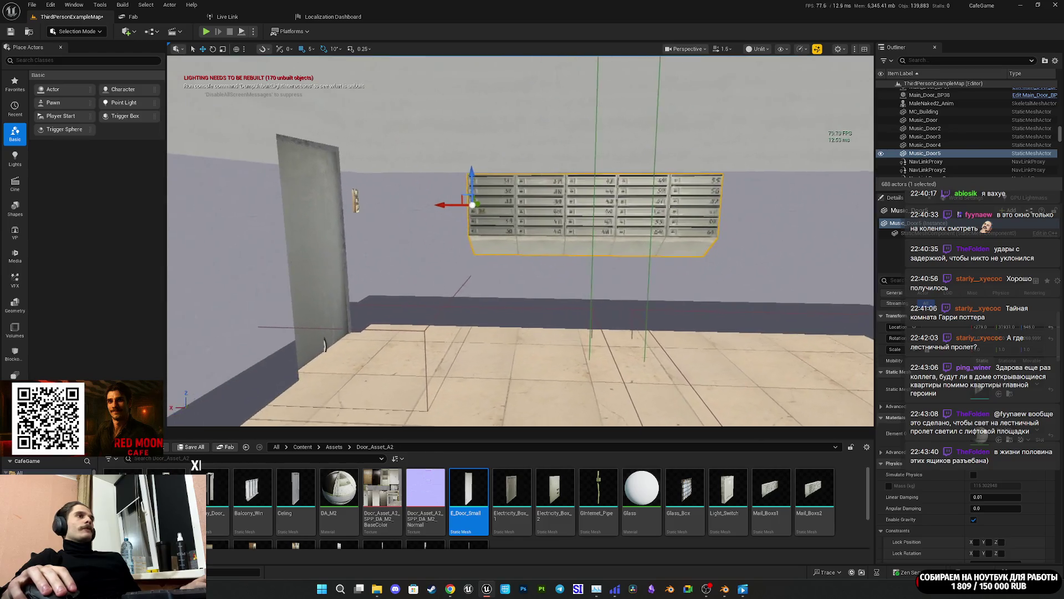
Step: Nudge the mailbox bank along X, save ThirdPersonExampleMap, and start Play
{"action": "left_click_drag", "start_coordinate": [399, 205], "coordinate": [402, 205]}
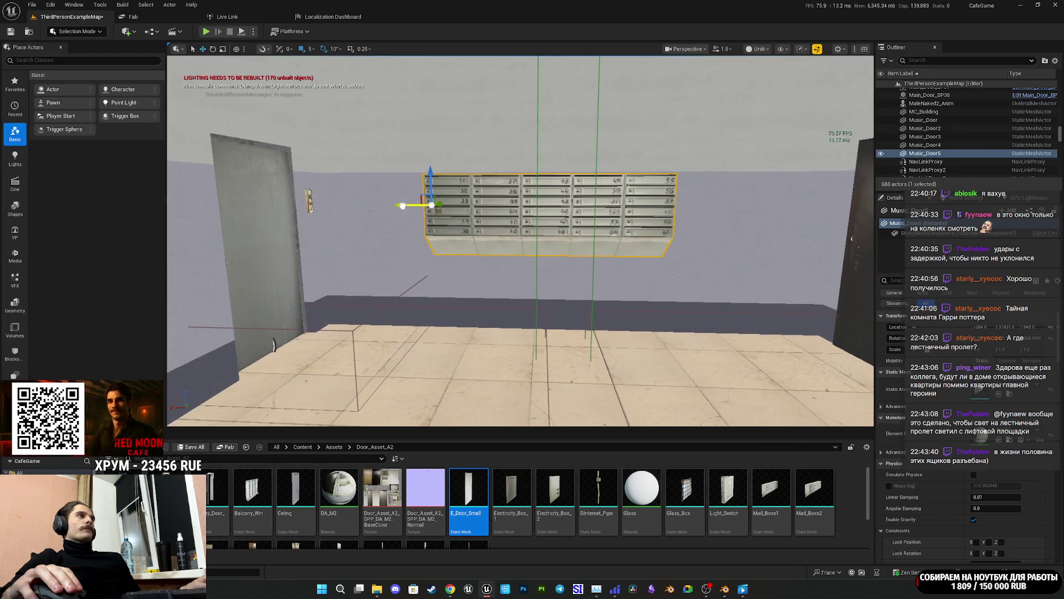
{"action": "left_click", "coordinate": [195, 448]}
{"action": "left_click", "coordinate": [599, 389]}
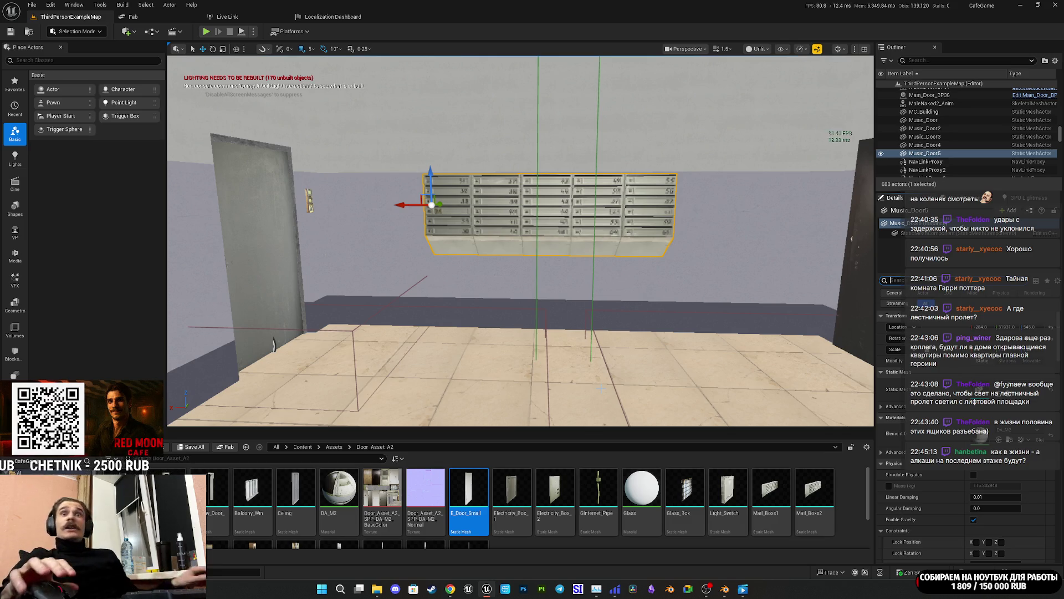
{"action": "left_click_drag", "start_coordinate": [602, 388], "coordinate": [813, 260]}
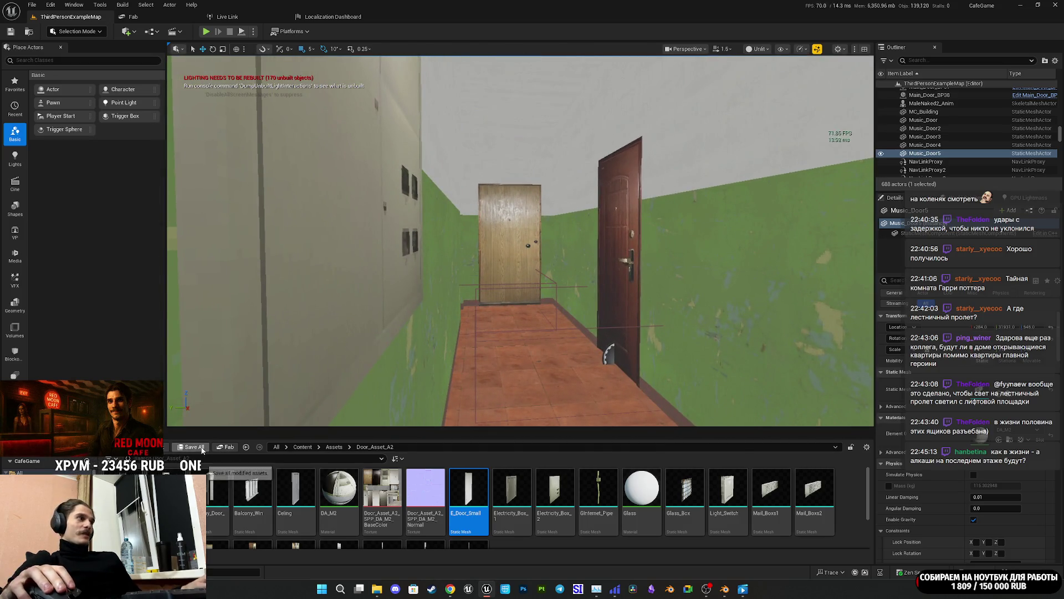
{"action": "left_click", "coordinate": [206, 32]}
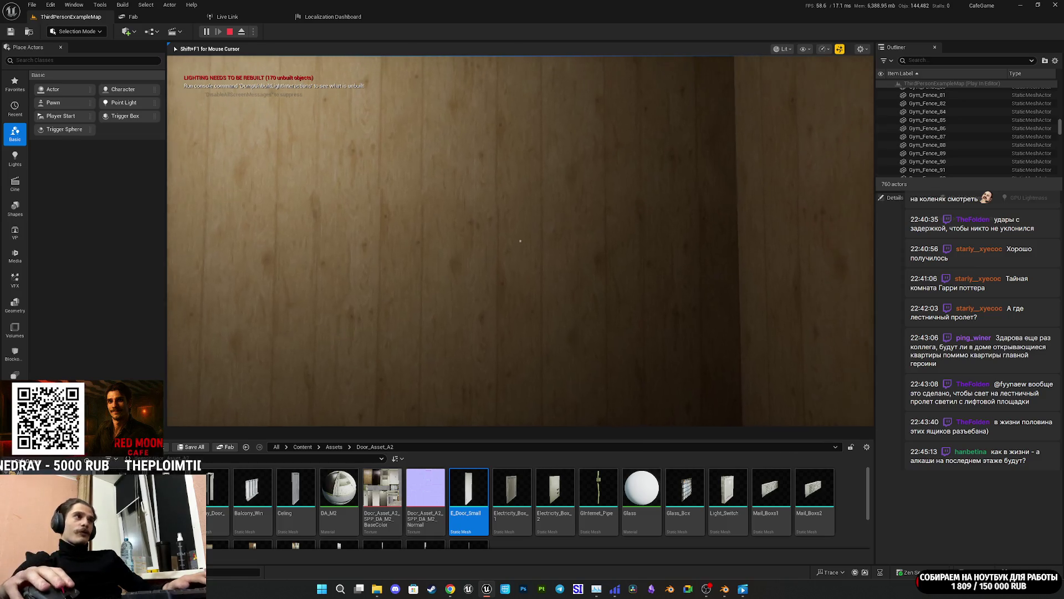
Step: Go fullscreen and walk out of the apartment through the brown door onto the landing
{"action": "key", "text": "F11"}
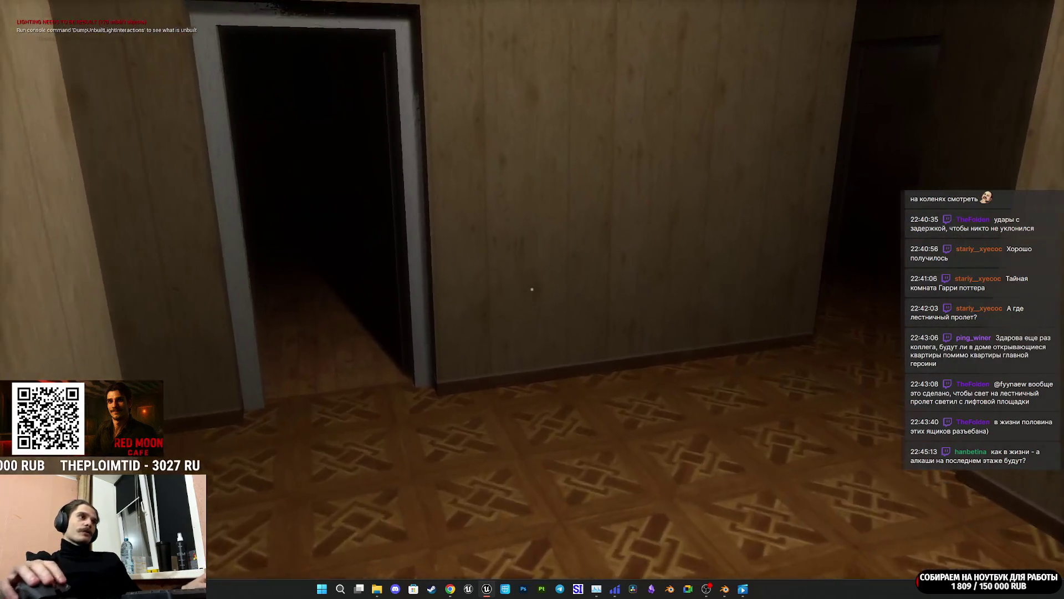
{"action": "key", "text": "w"}
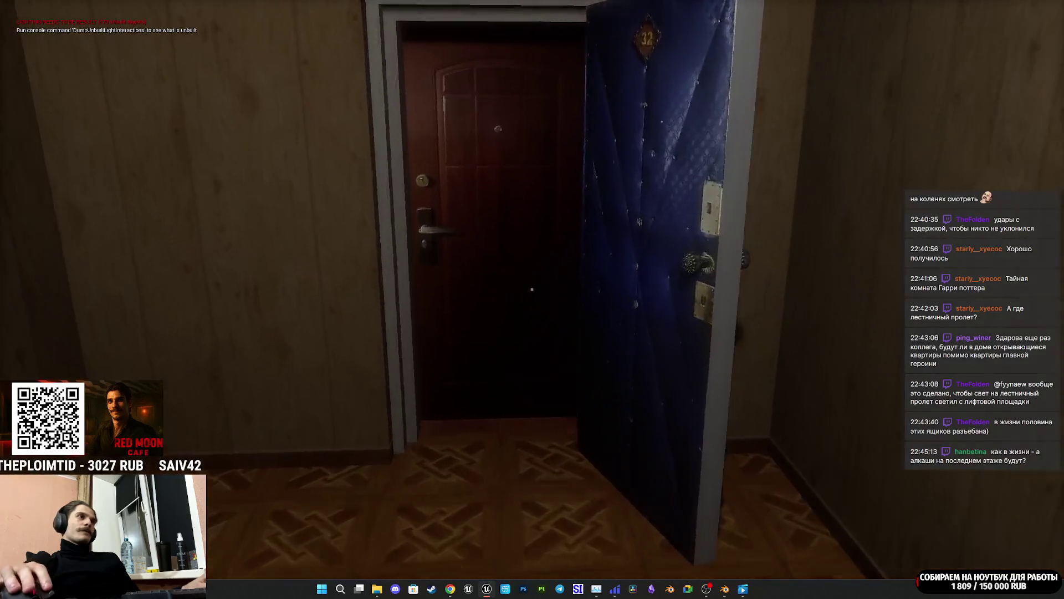
{"action": "key", "text": "w"}
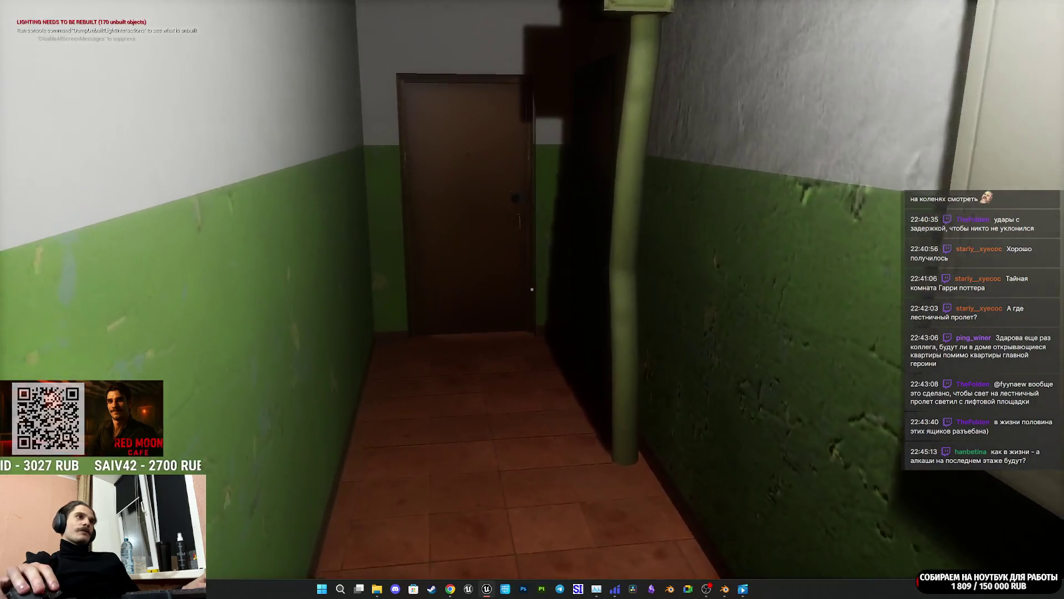
{"action": "key", "text": "w"}
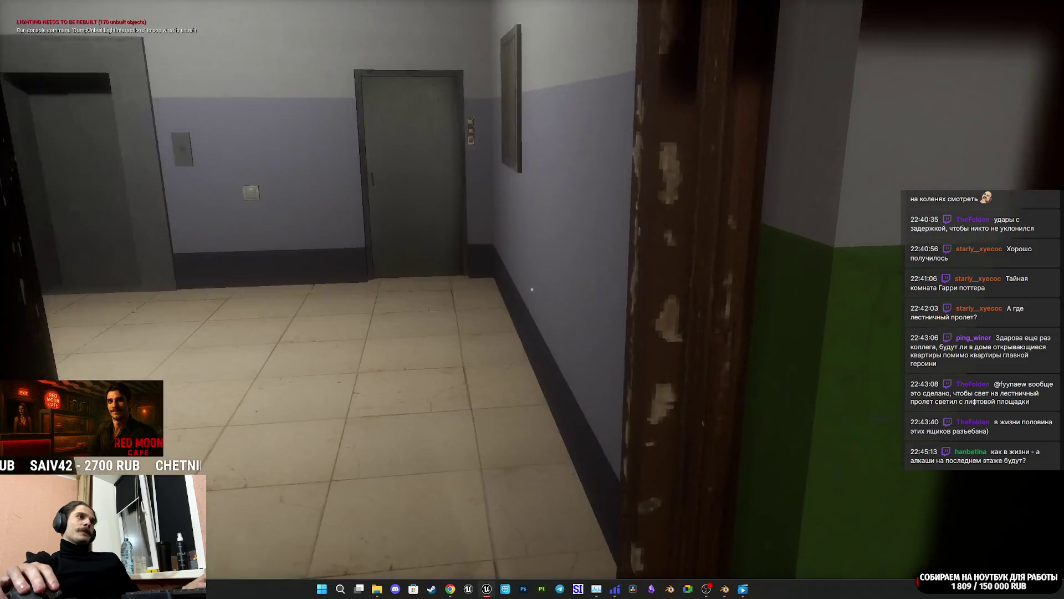
{"action": "key", "text": "w"}
{"action": "key", "text": "w"}
{"action": "key", "text": "w"}
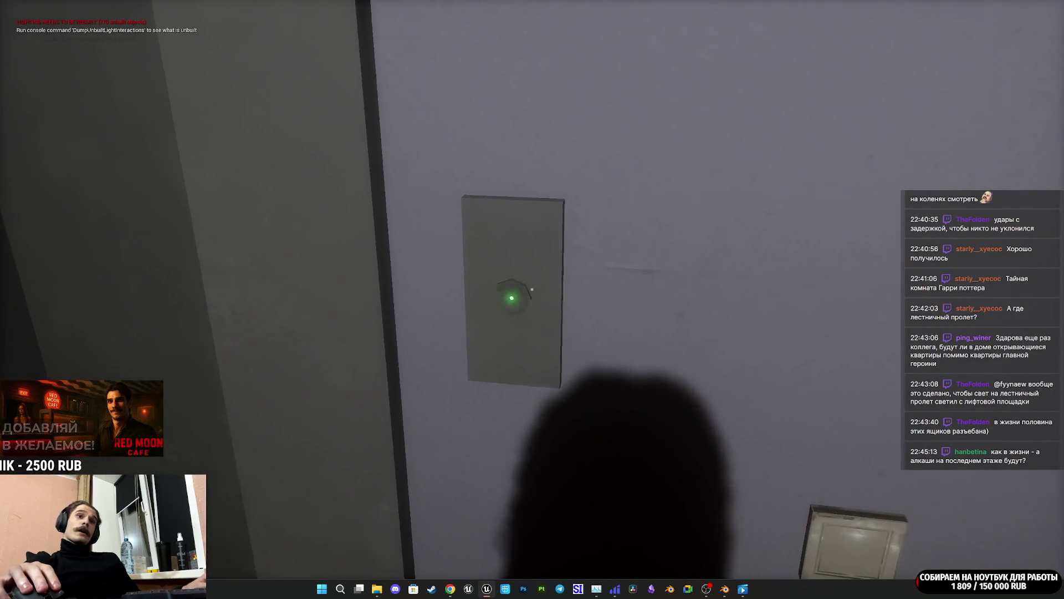
Step: Approach the elevator doorway and turn to face into the cabin
{"action": "key", "text": "w"}
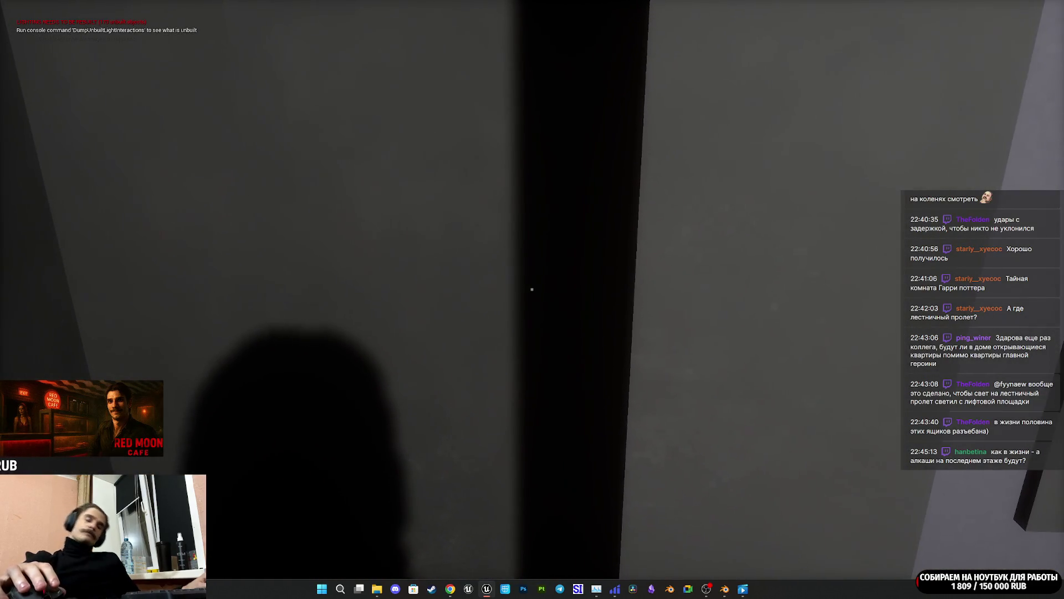
{"action": "key", "text": "w"}
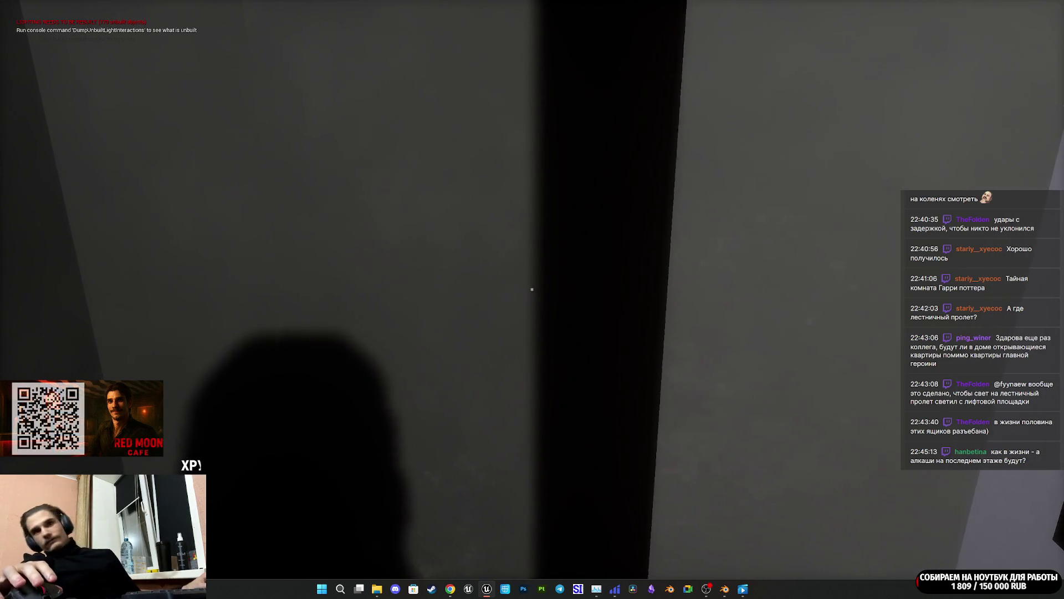
{"action": "key", "text": "w"}
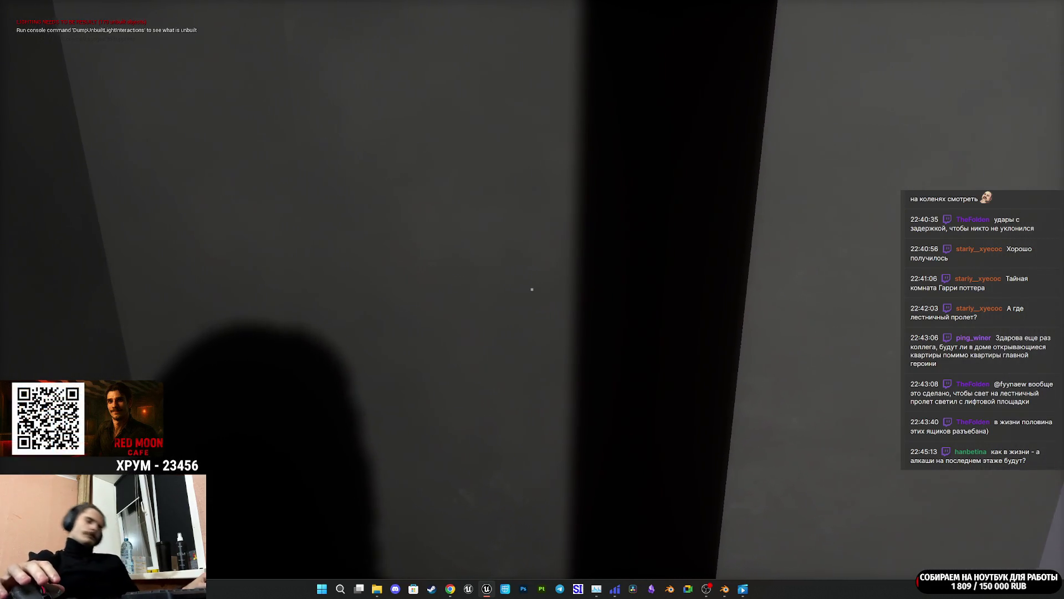
{"action": "key", "text": "w"}
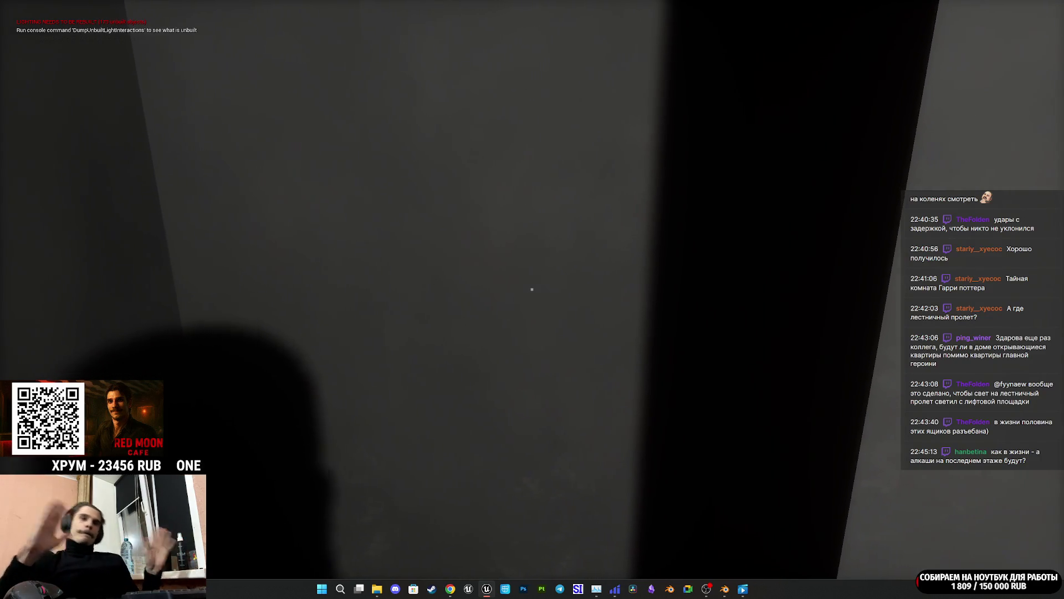
{"action": "key", "text": "d"}
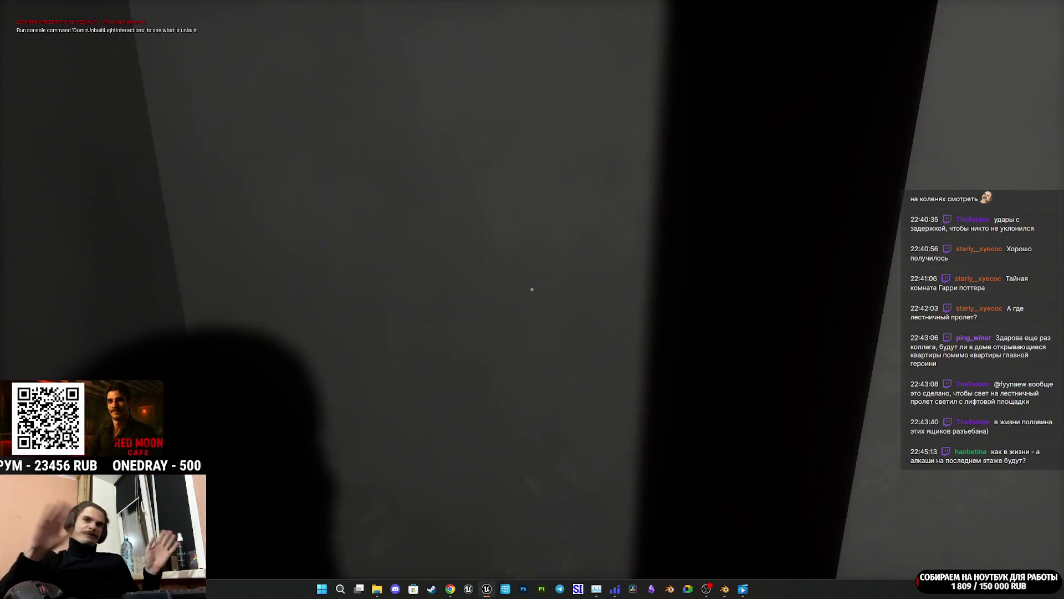
{"action": "key", "text": "d"}
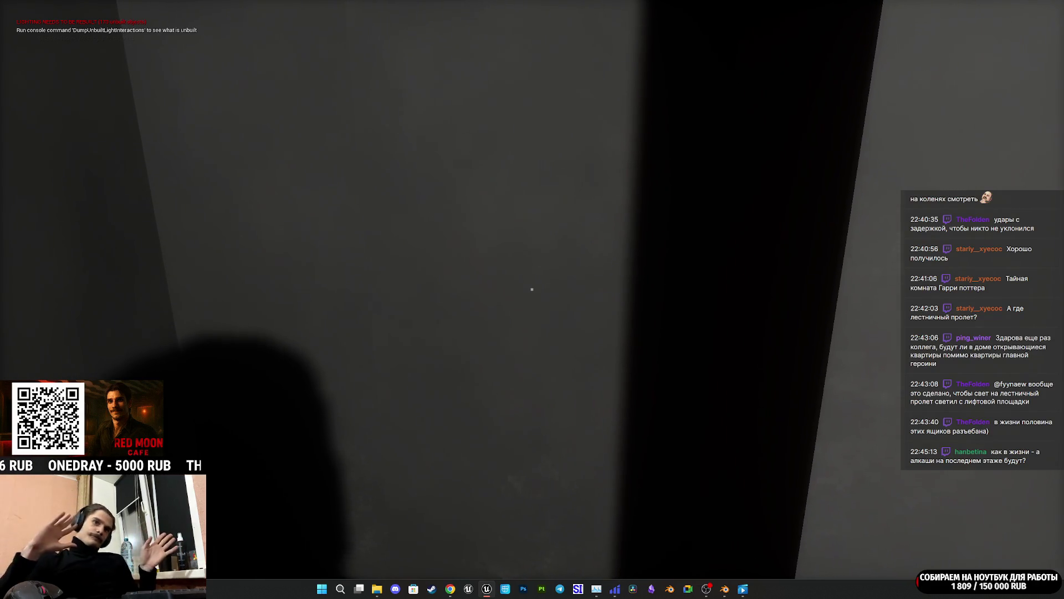
{"action": "key", "text": "d"}
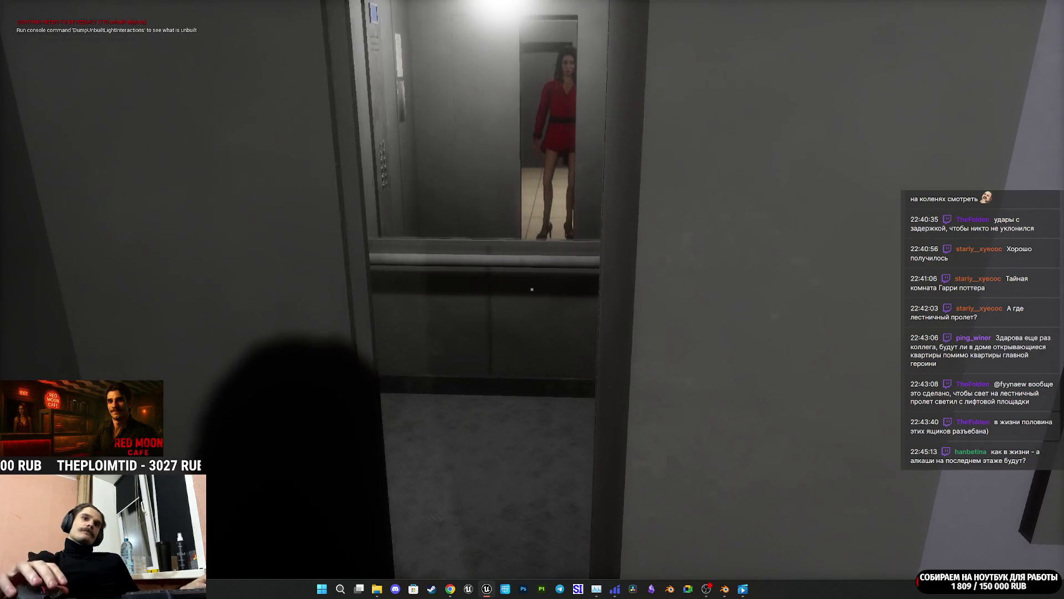
Step: Ride the elevator to floor 1 and walk out past the woman in red onto the landing
{"action": "key", "text": "w"}
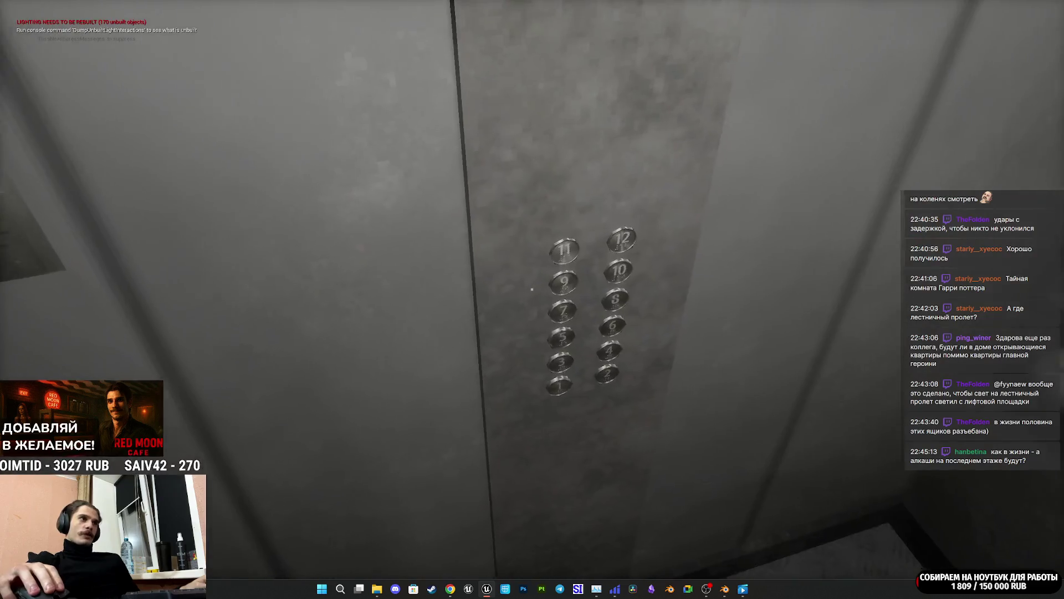
{"action": "left_click", "coordinate": [531, 288]}
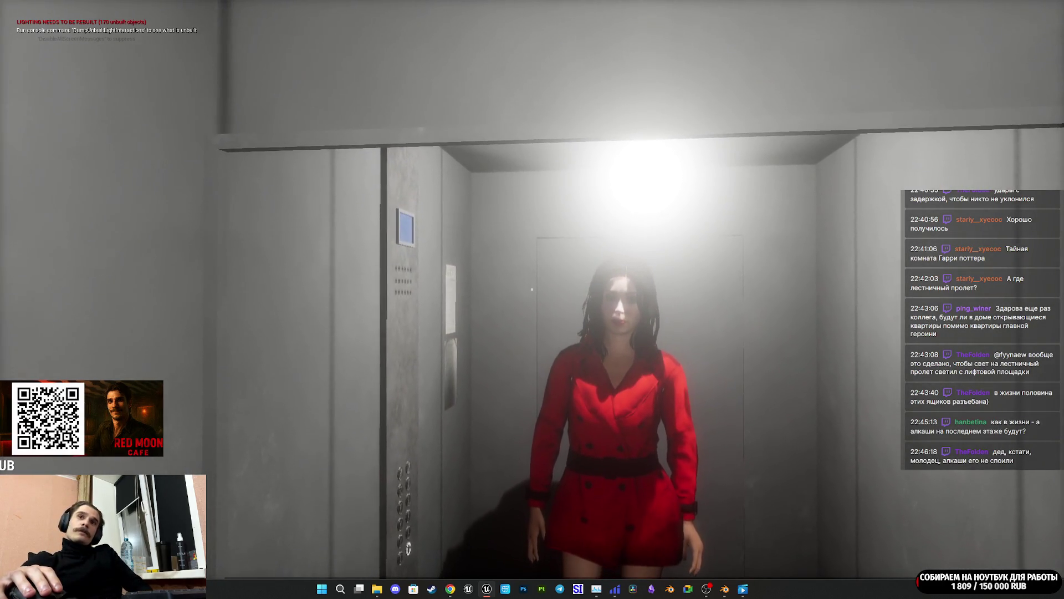
{"action": "key", "text": "w"}
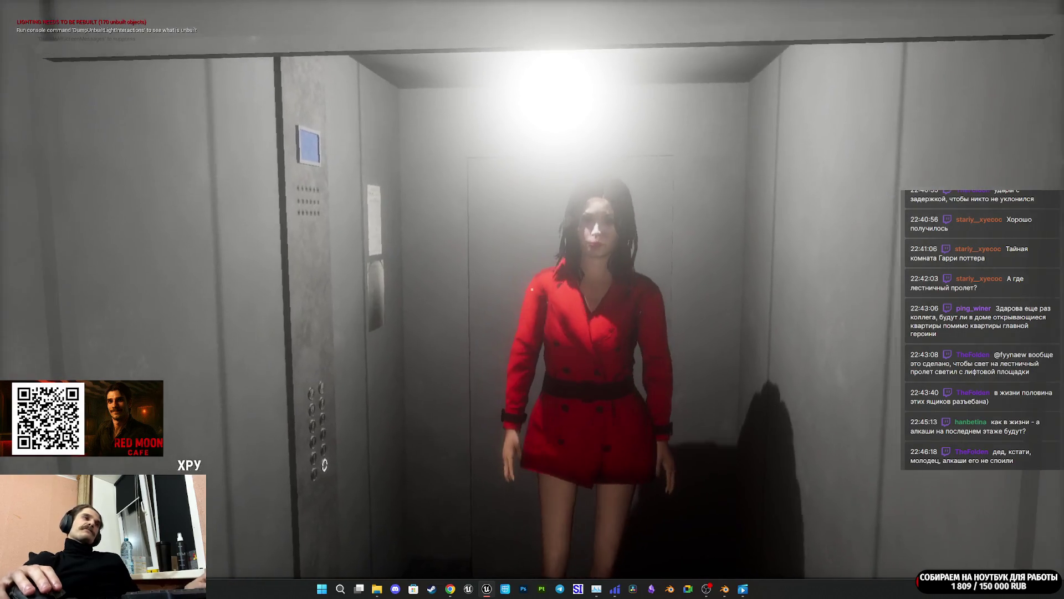
{"action": "key", "text": "w"}
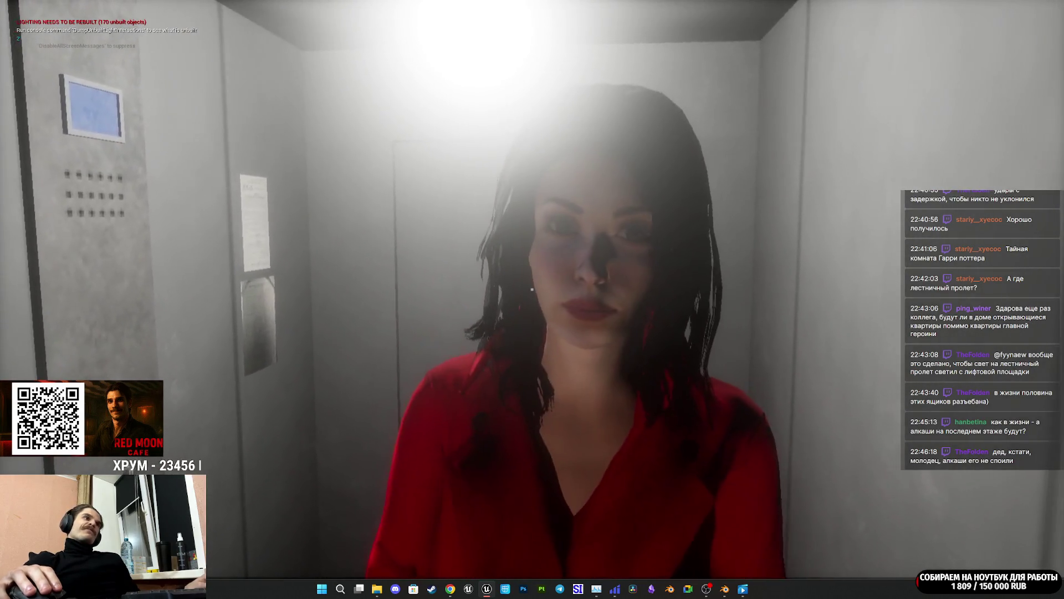
{"action": "mouse_move", "coordinate": [532, 289]}
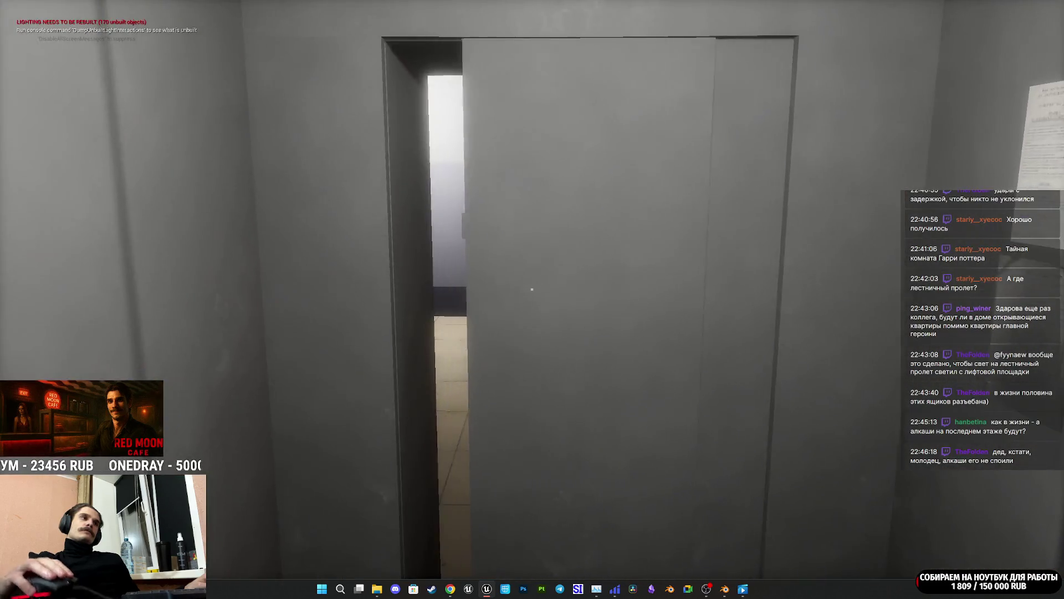
{"action": "key", "text": "w"}
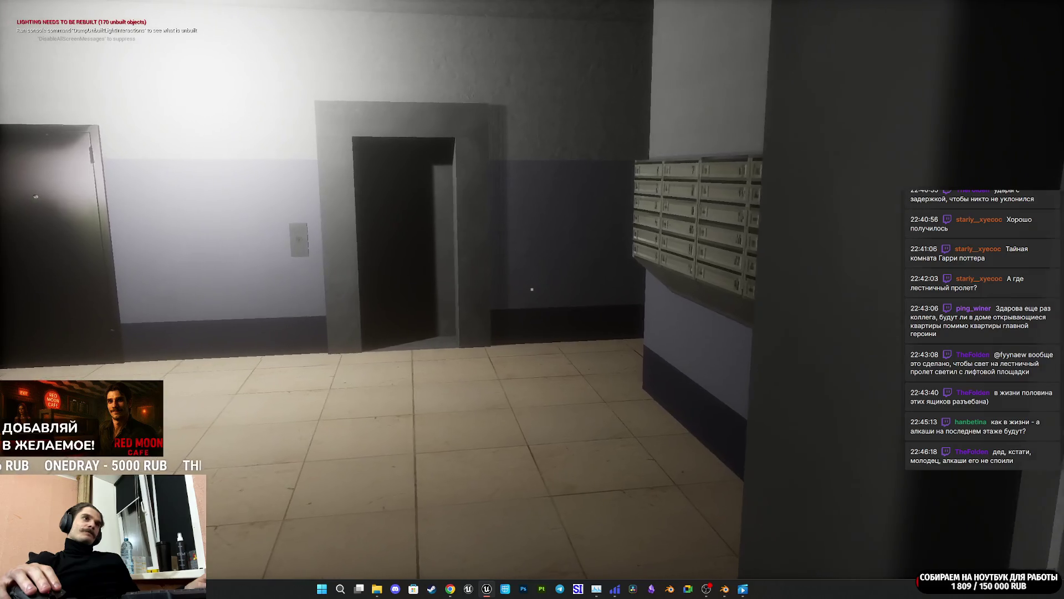
Step: Inspect the mailbox bank up close and from several distances and angles
{"action": "key", "text": "w"}
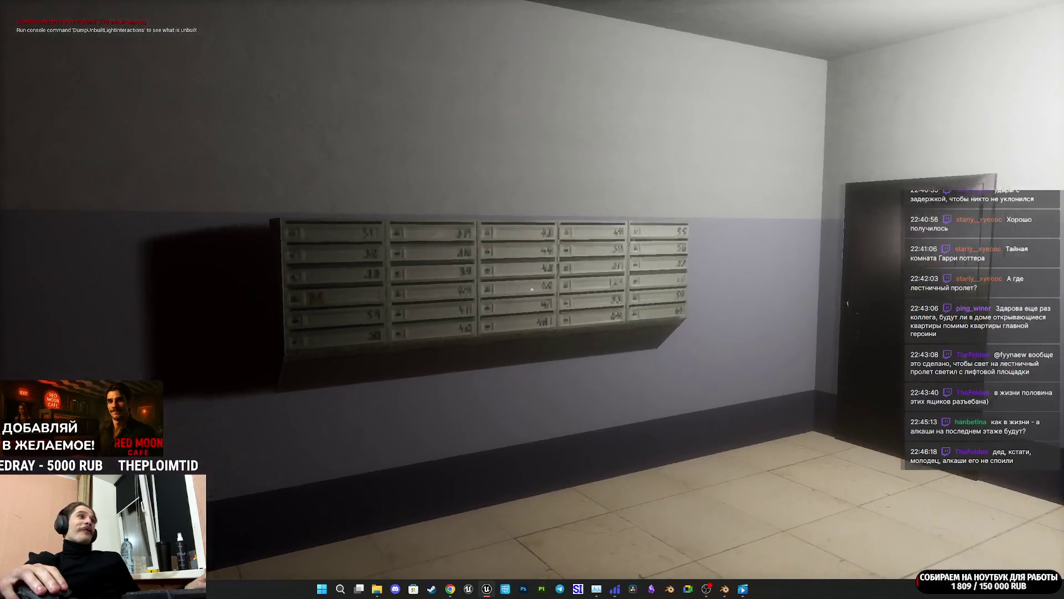
{"action": "key", "text": "w"}
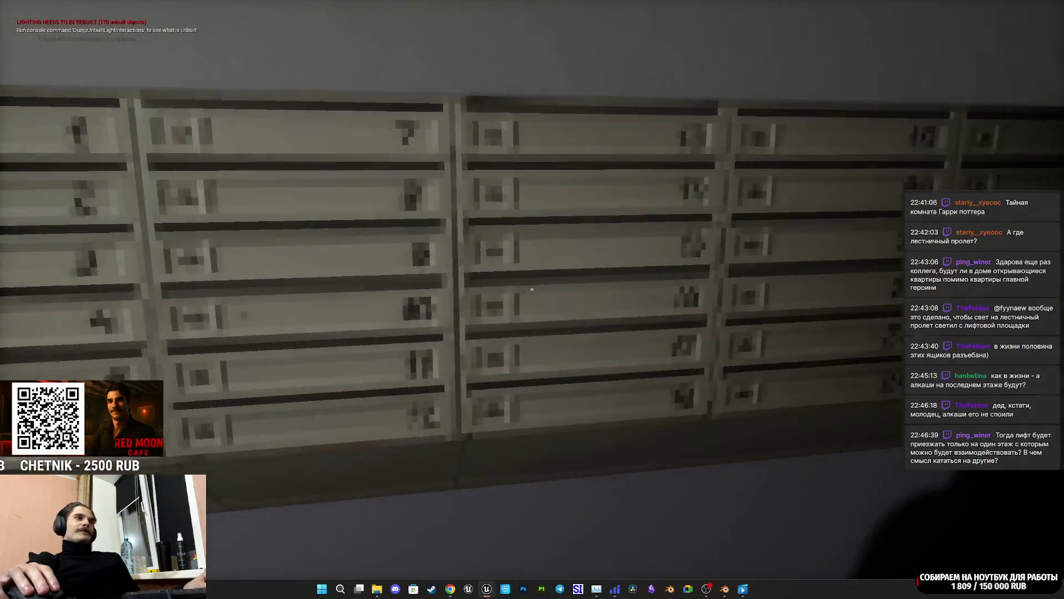
{"action": "key", "text": "s"}
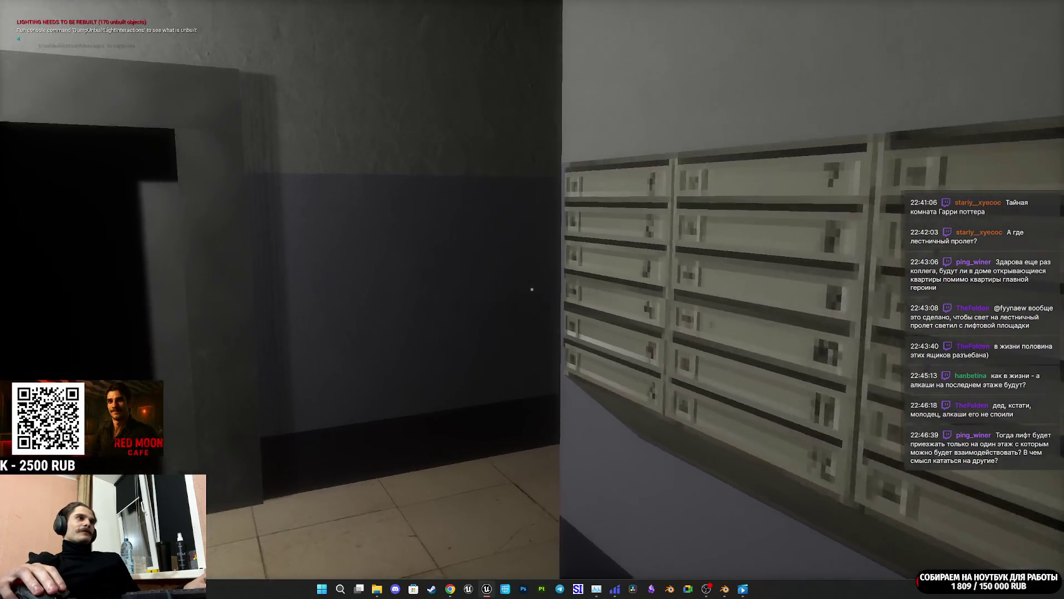
{"action": "key", "text": "w"}
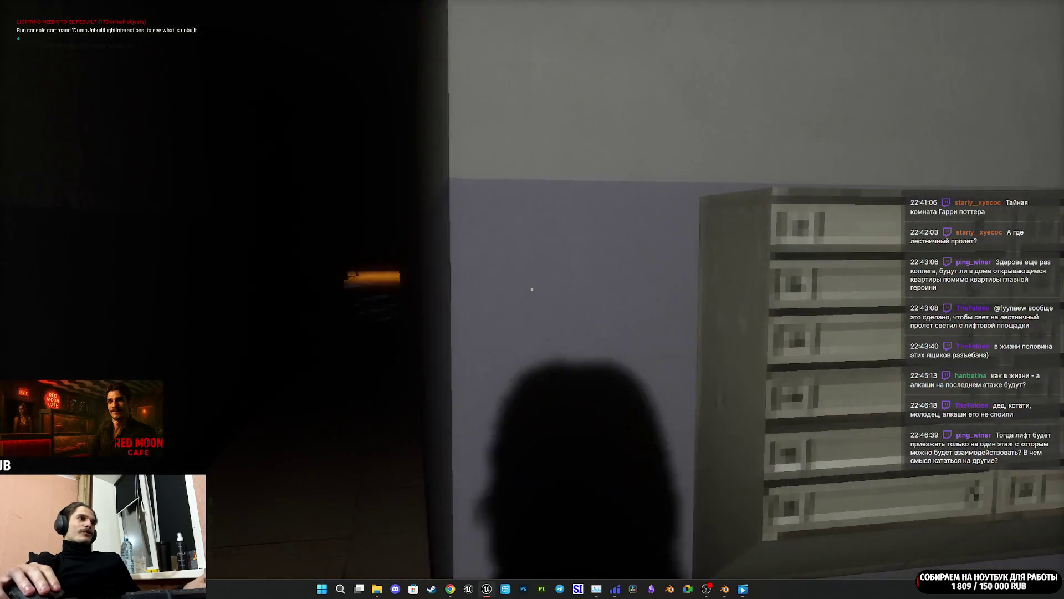
{"action": "key", "text": "w"}
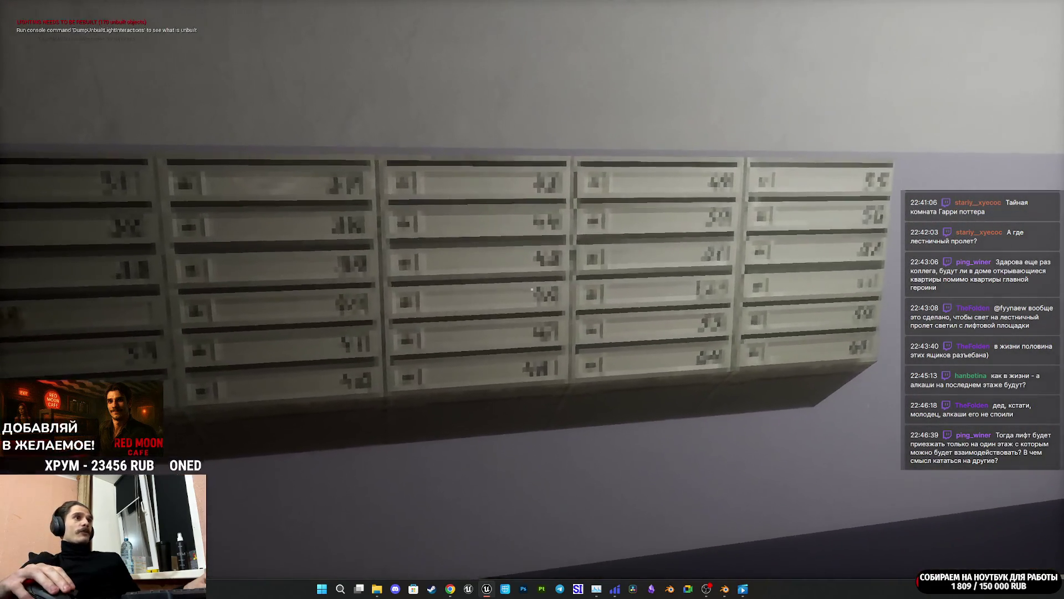
{"action": "key", "text": "s"}
{"action": "key", "text": "w"}
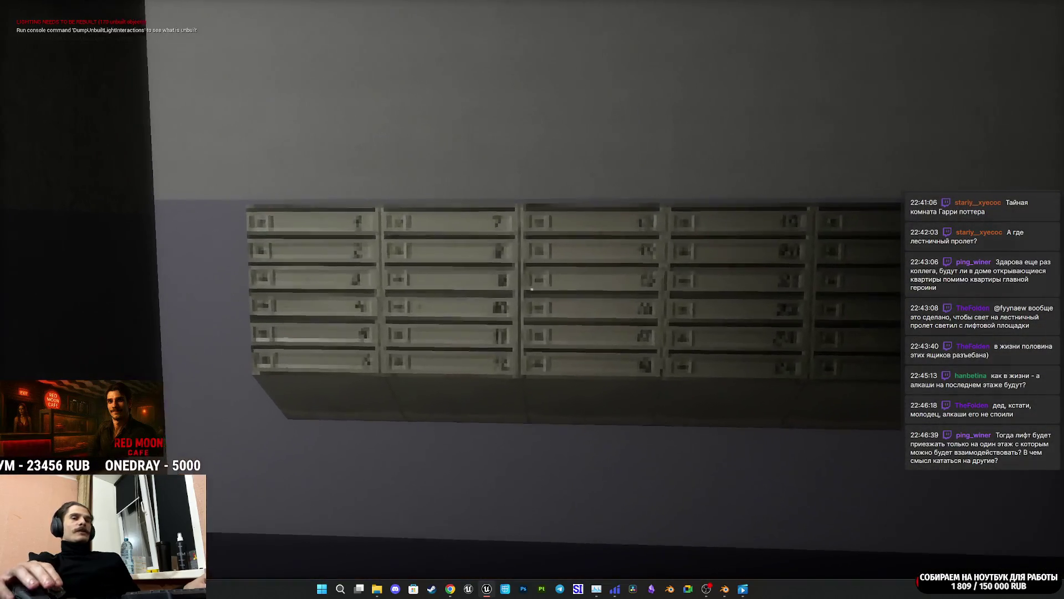
{"action": "key", "text": "s"}
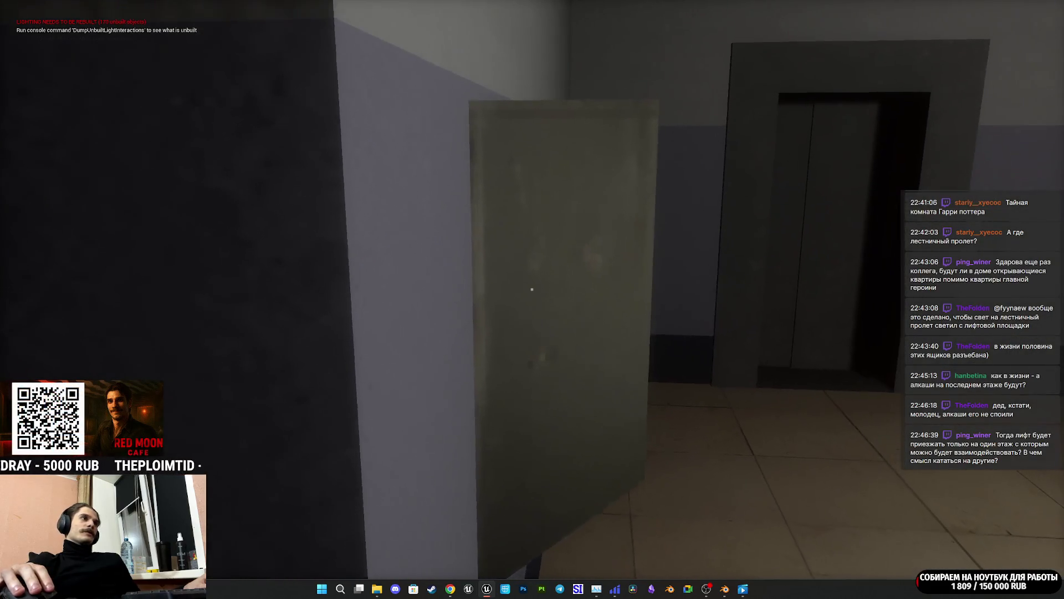
{"action": "key", "text": "s"}
{"action": "key", "text": "w"}
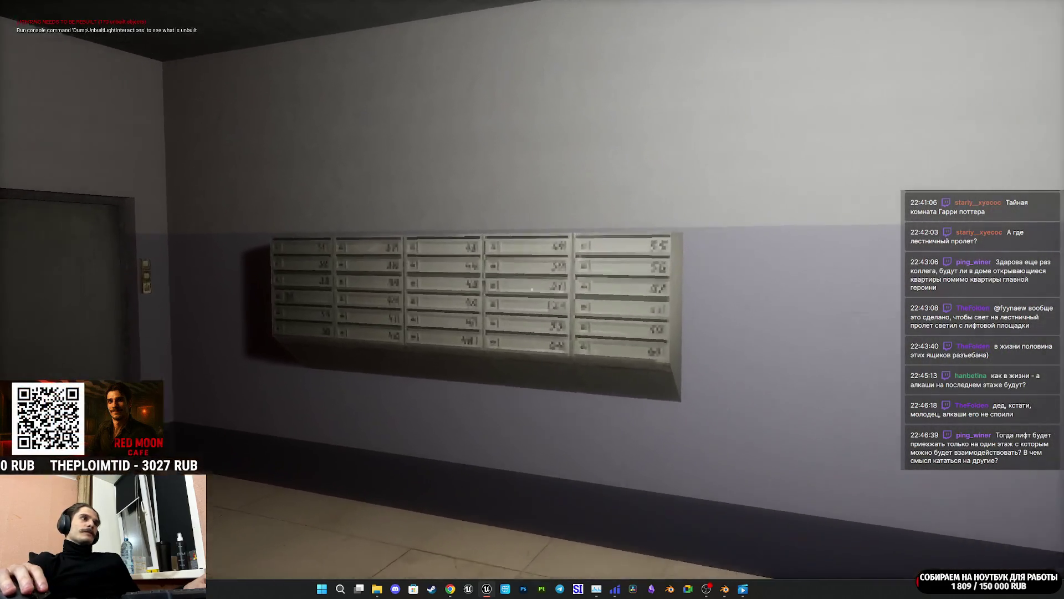
{"action": "key", "text": "w"}
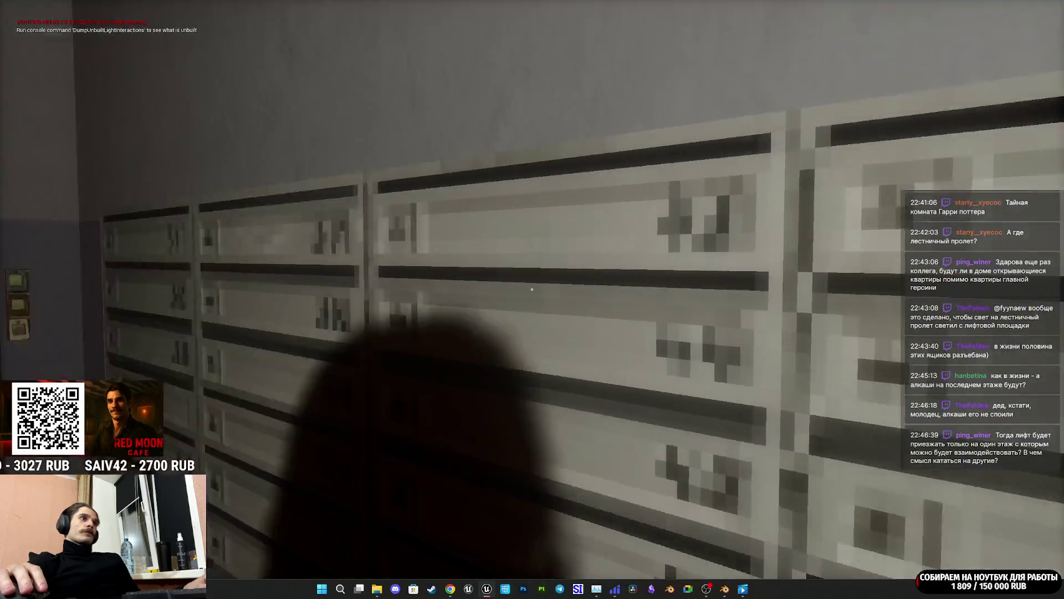
Step: Check the elevator door and dark apartment door, then end the play-test and restore the full editor
{"action": "key", "text": "w"}
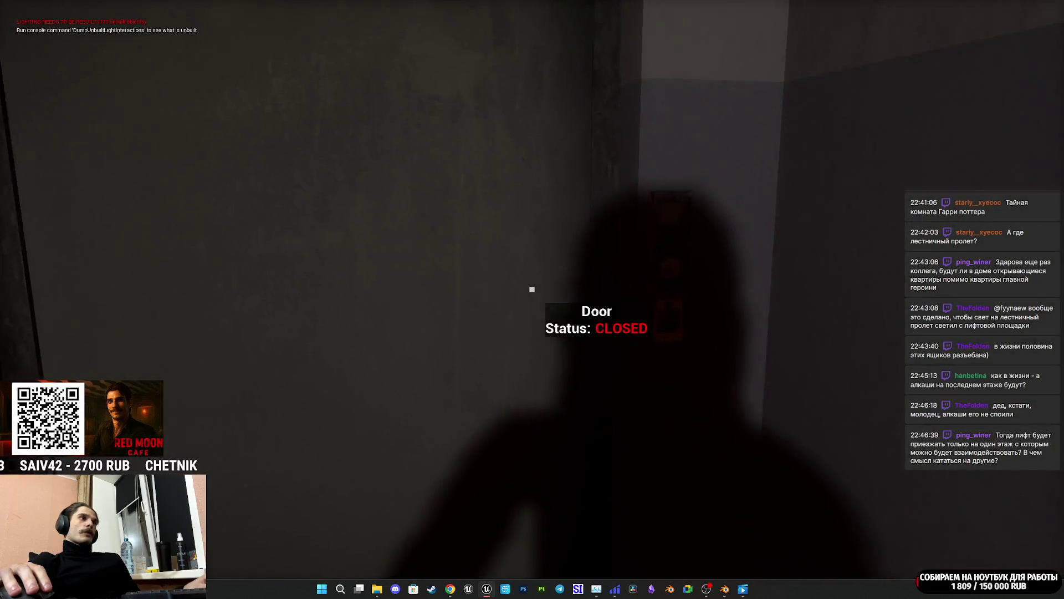
{"action": "key", "text": "s"}
{"action": "key", "text": "w"}
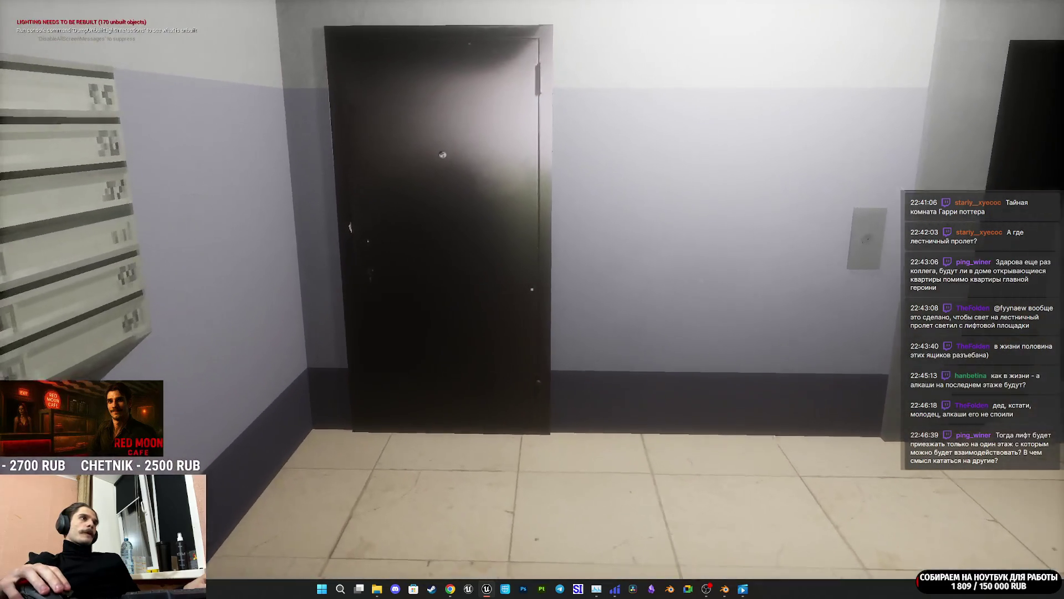
{"action": "key", "text": "w"}
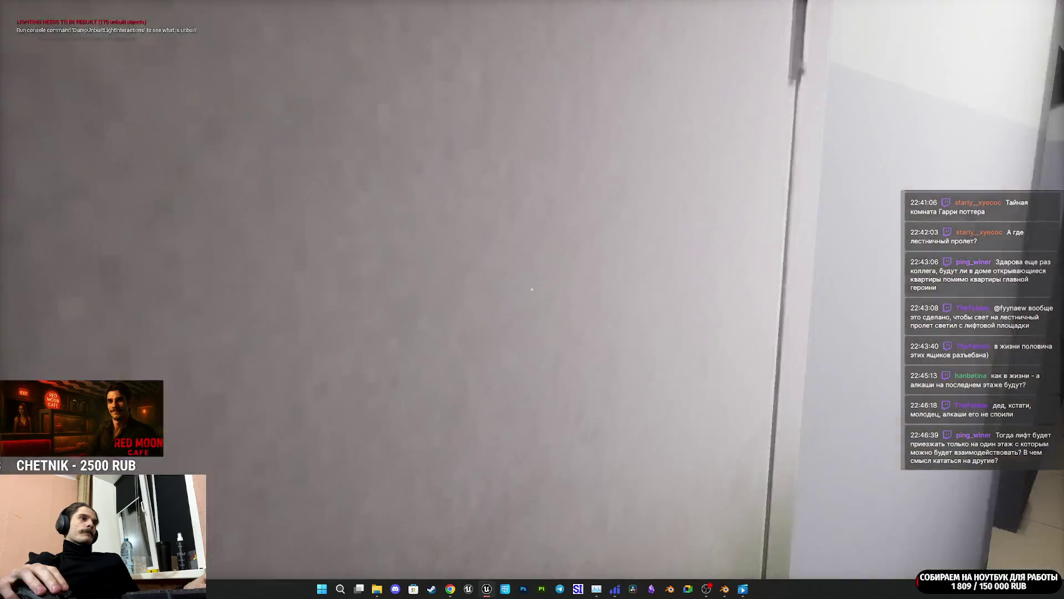
{"action": "key", "text": "w"}
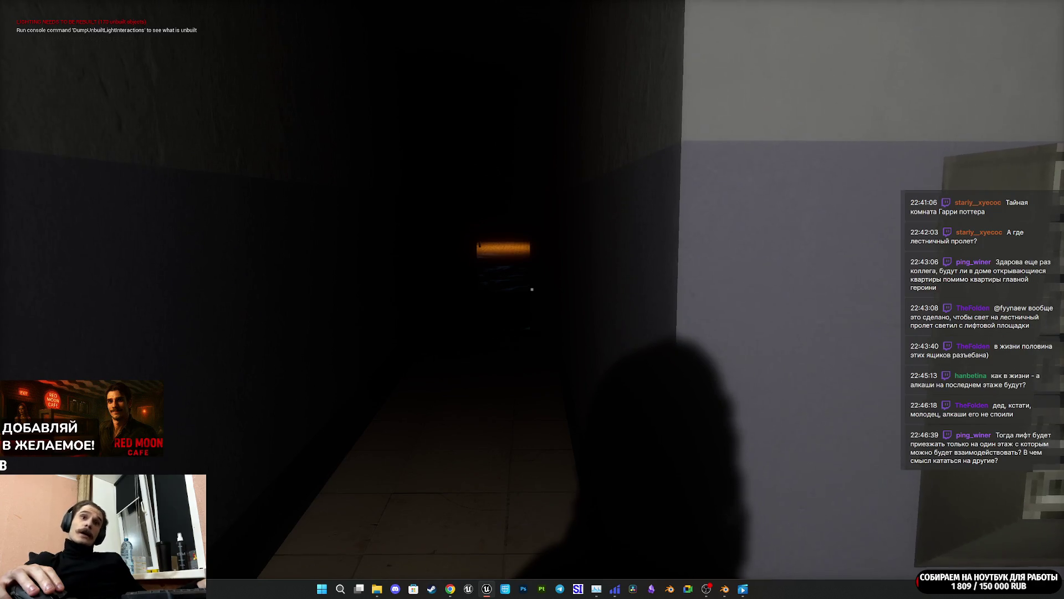
{"action": "key", "text": "Escape"}
{"action": "key", "text": "F11"}
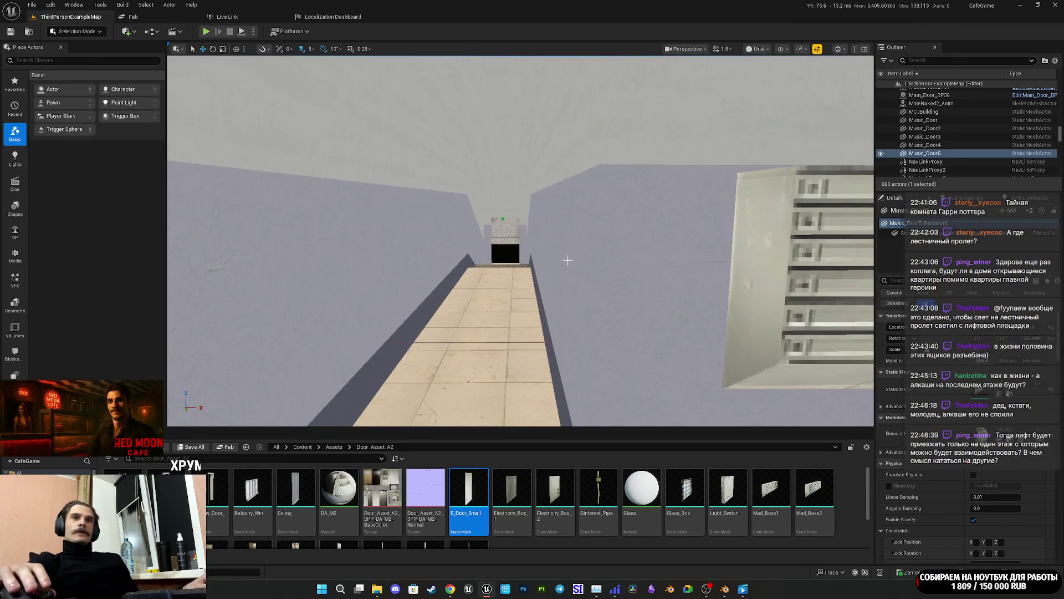
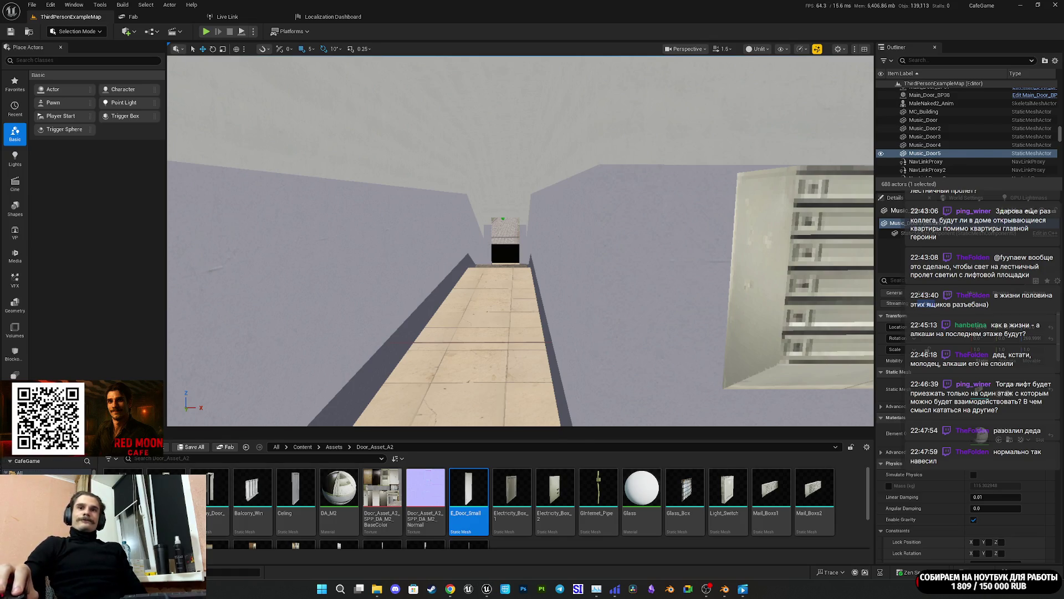
Step: Check the stream dashboard, then return to the level editor
{"action": "key", "text": "alt+Tab"}
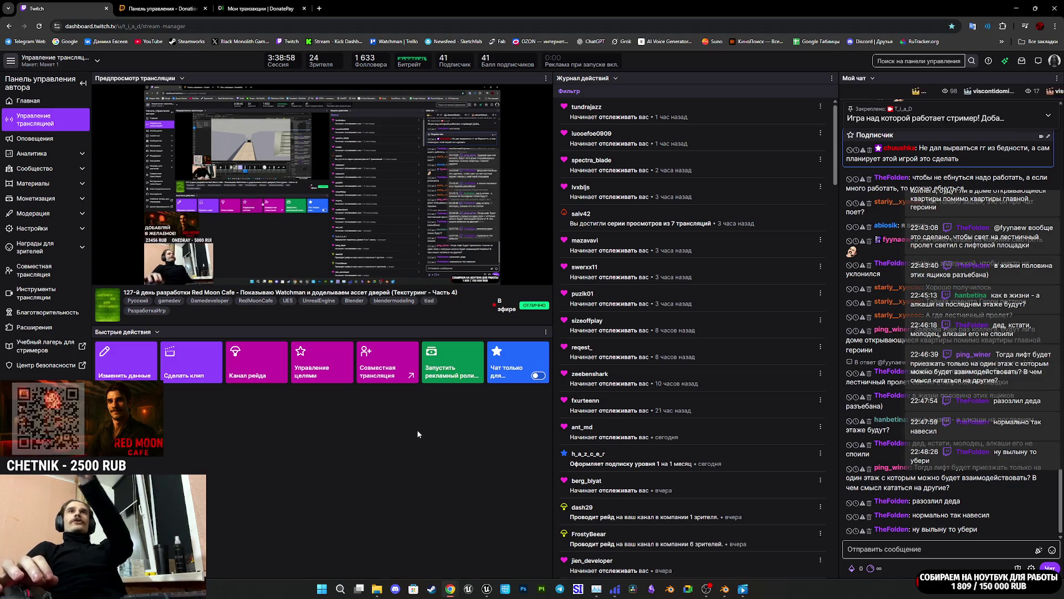
{"action": "mouse_move", "coordinate": [726, 591]}
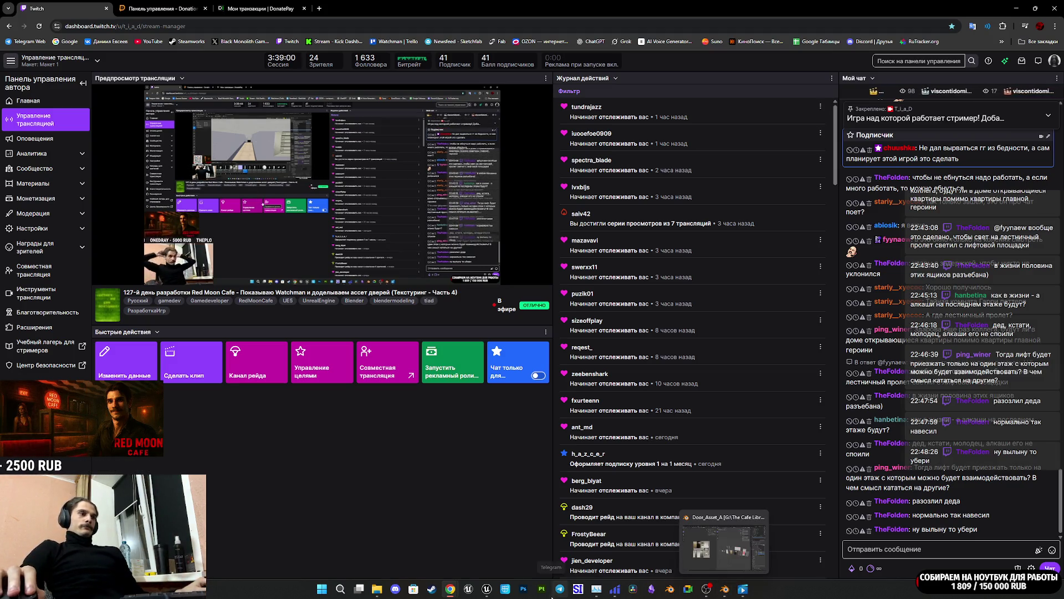
{"action": "mouse_move", "coordinate": [487, 589]}
{"action": "left_click", "coordinate": [470, 559]}
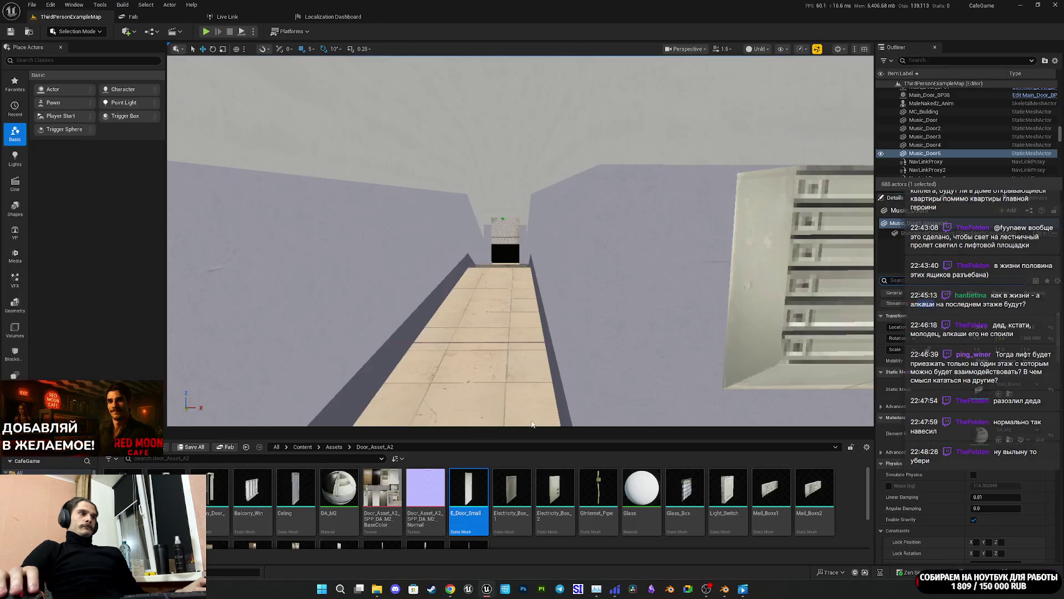
Step: Alt-drag a copy of the mailbox unit and fit it against the corridor's left wall
{"action": "left_click", "coordinate": [507, 258]}
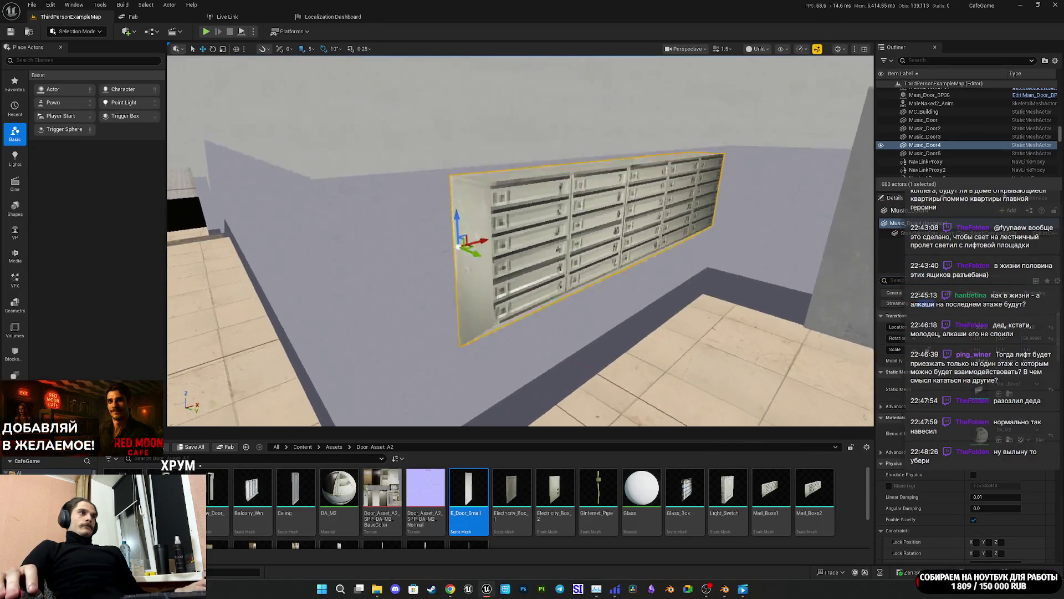
{"action": "left_click_drag", "start_coordinate": [613, 317], "coordinate": [613, 317]}
{"action": "mouse_move", "coordinate": [679, 279]}
{"action": "left_mouse_down", "text": "alt"}
{"action": "mouse_move", "coordinate": [581, 297]}
{"action": "mouse_move", "coordinate": [596, 320]}
{"action": "mouse_move", "coordinate": [586, 336]}
{"action": "mouse_move", "coordinate": [479, 127]}
{"action": "left_mouse_up", "text": "alt"}
{"action": "key", "text": "e"}
{"action": "key", "text": "w"}
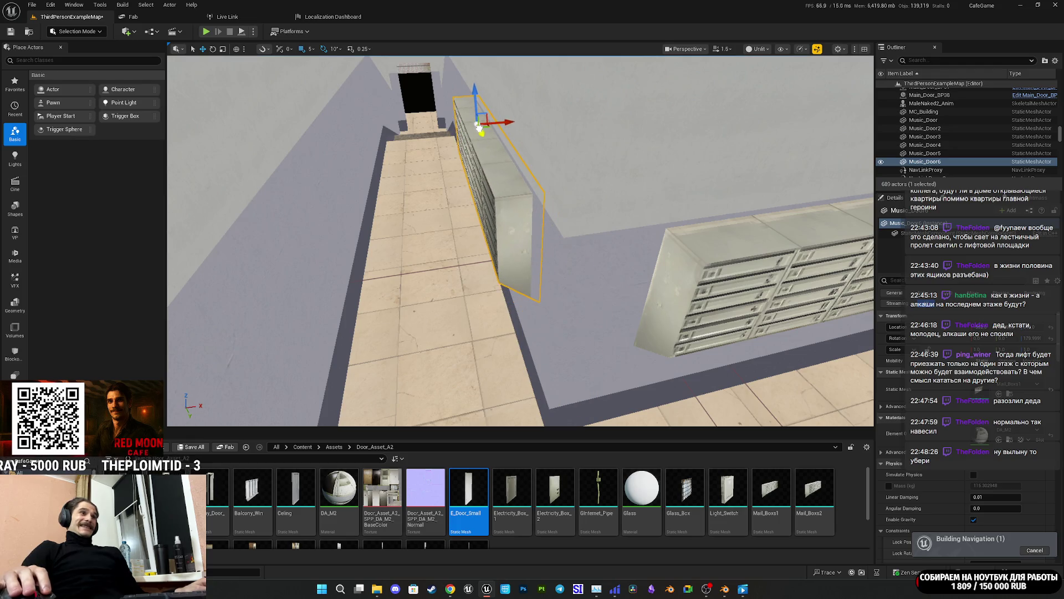
{"action": "mouse_move", "coordinate": [556, 194]}
{"action": "left_mouse_down"}
{"action": "mouse_move", "coordinate": [551, 158]}
{"action": "mouse_move", "coordinate": [578, 209]}
{"action": "left_mouse_up"}
{"action": "left_click_drag", "start_coordinate": [533, 123], "coordinate": [531, 143]}
{"action": "mouse_move", "coordinate": [738, 300]}
{"action": "left_mouse_down"}
{"action": "mouse_move", "coordinate": [600, 272]}
{"action": "mouse_move", "coordinate": [532, 211]}
{"action": "left_mouse_up"}
Step: Slide the original mailbox unit left and the other mailbox unit right
{"action": "left_click", "coordinate": [510, 186]}
{"action": "mouse_move", "coordinate": [493, 181]}
{"action": "left_mouse_down"}
{"action": "mouse_move", "coordinate": [444, 181]}
{"action": "mouse_move", "coordinate": [477, 216]}
{"action": "mouse_move", "coordinate": [460, 222]}
{"action": "mouse_move", "coordinate": [475, 181]}
{"action": "mouse_move", "coordinate": [451, 191]}
{"action": "mouse_move", "coordinate": [582, 210]}
{"action": "mouse_move", "coordinate": [501, 209]}
{"action": "mouse_move", "coordinate": [492, 91]}
{"action": "left_mouse_up"}
{"action": "left_click", "coordinate": [582, 210]}
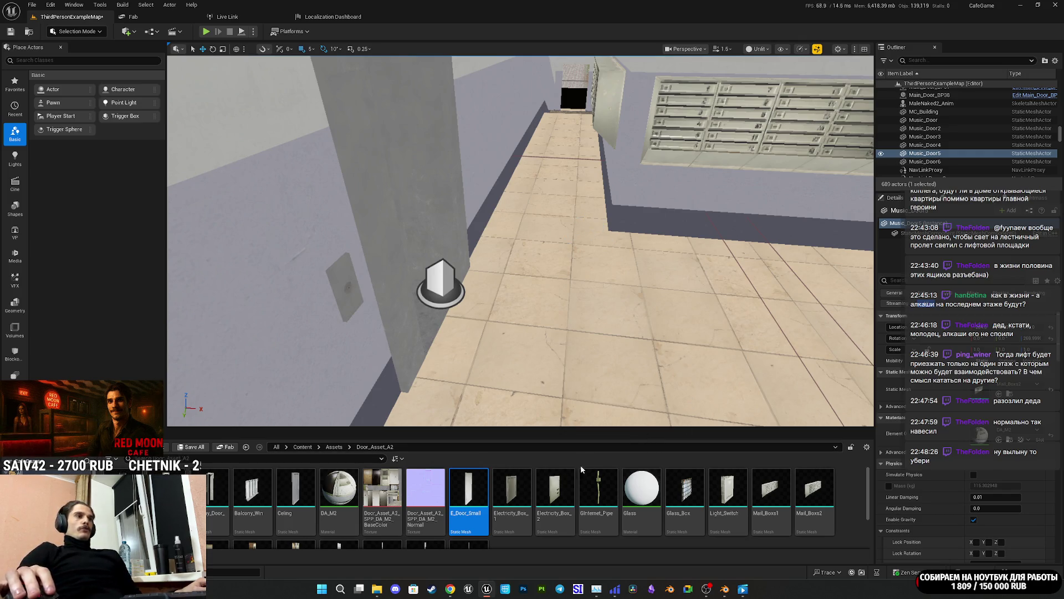
{"action": "key", "text": "f"}
{"action": "left_click_drag", "start_coordinate": [610, 338], "coordinate": [529, 338]}
{"action": "left_click_drag", "start_coordinate": [361, 279], "coordinate": [430, 283]}
{"action": "key", "text": "d"}
{"action": "mouse_move", "coordinate": [383, 259]}
{"action": "left_mouse_down"}
{"action": "mouse_move", "coordinate": [366, 238]}
{"action": "mouse_move", "coordinate": [382, 266]}
{"action": "mouse_move", "coordinate": [399, 260]}
{"action": "left_mouse_up"}
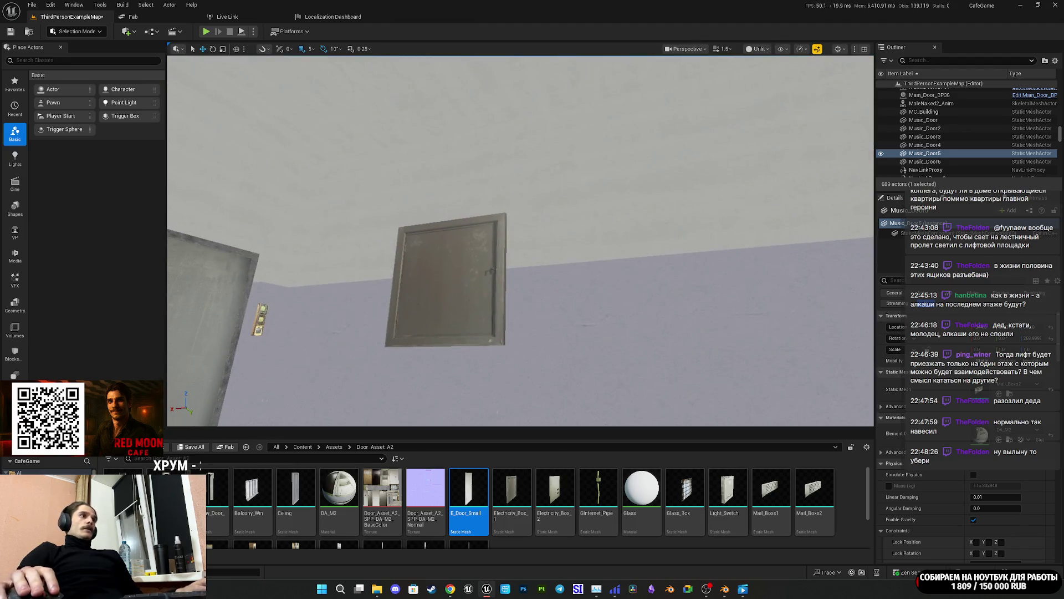
Step: Set grid snap to 50 and duplicate the electricity box with Ctrl+D
{"action": "left_click", "coordinate": [444, 287]}
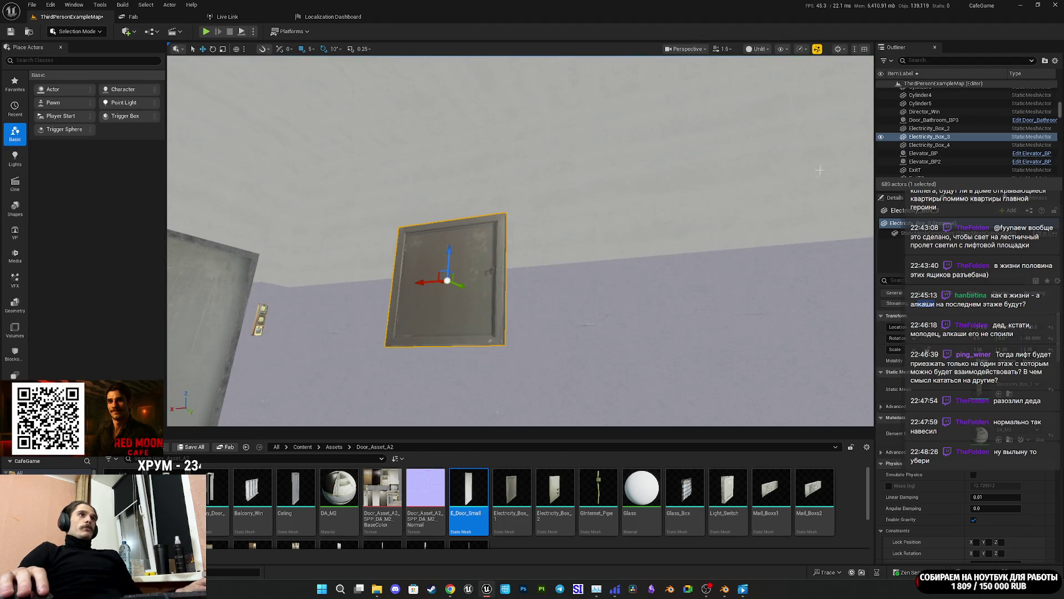
{"action": "left_click", "coordinate": [315, 50]}
{"action": "left_click", "coordinate": [328, 103]}
{"action": "left_click_drag", "start_coordinate": [388, 249], "coordinate": [405, 244]}
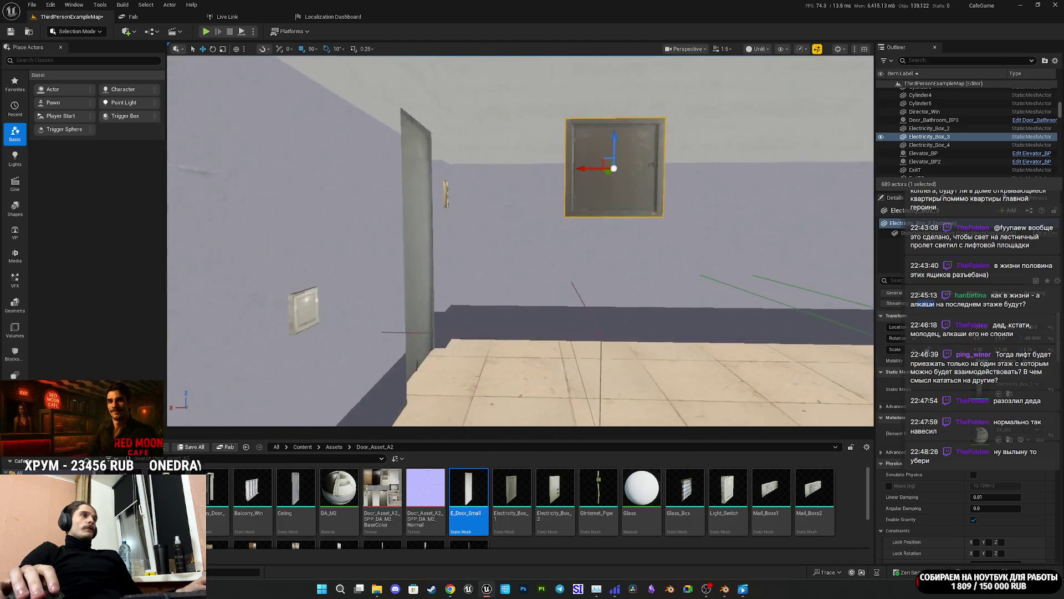
{"action": "left_click_drag", "start_coordinate": [587, 124], "coordinate": [593, 119]}
{"action": "key", "text": "ctrl+d"}
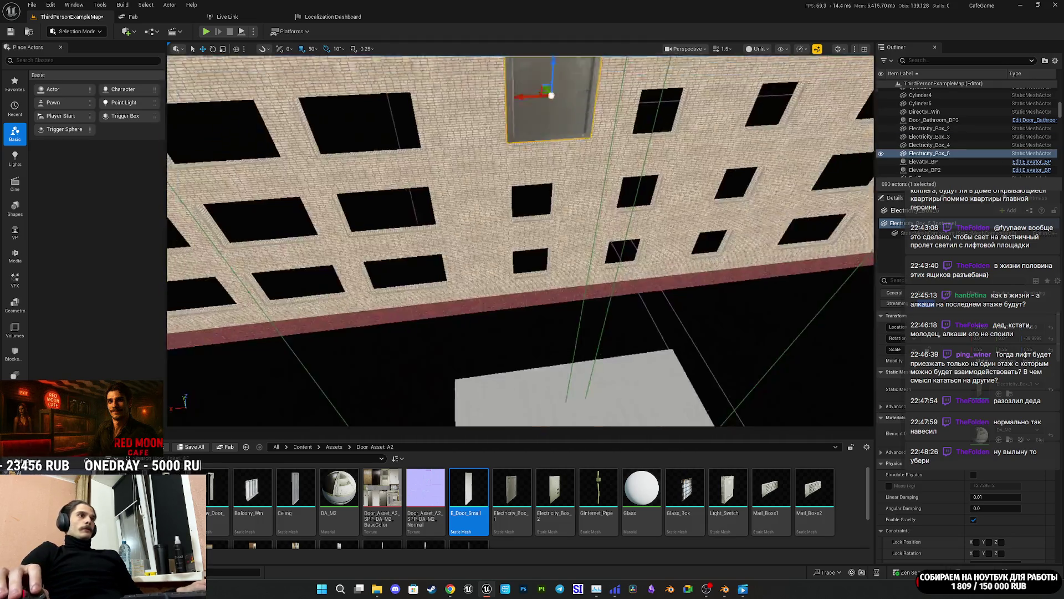
{"action": "key", "text": "f"}
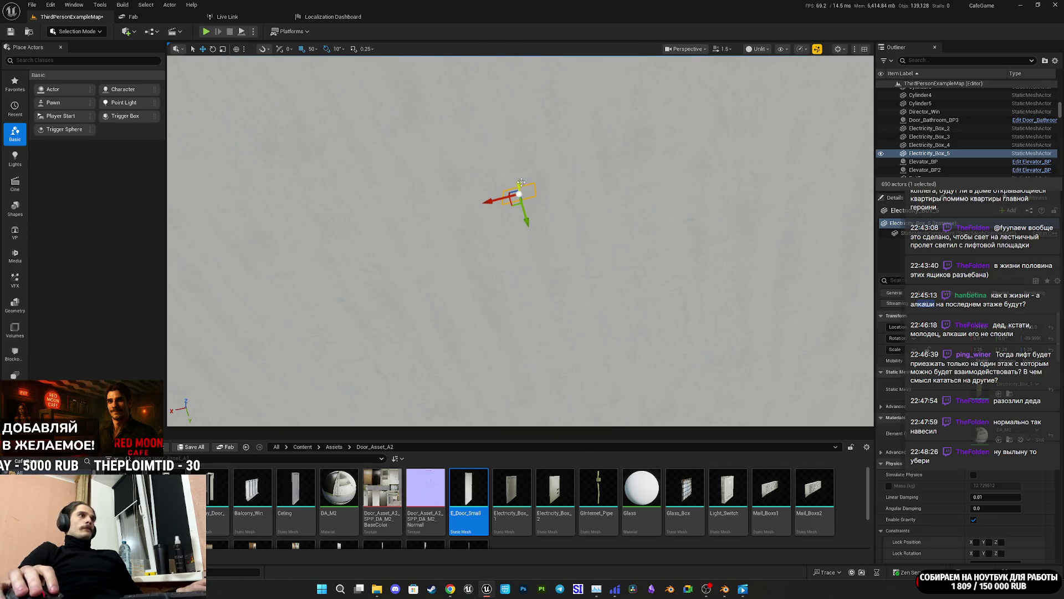
Step: Review the new box between the door and mailboxes, then start Save All
{"action": "left_click_drag", "start_coordinate": [498, 405], "coordinate": [510, 332]}
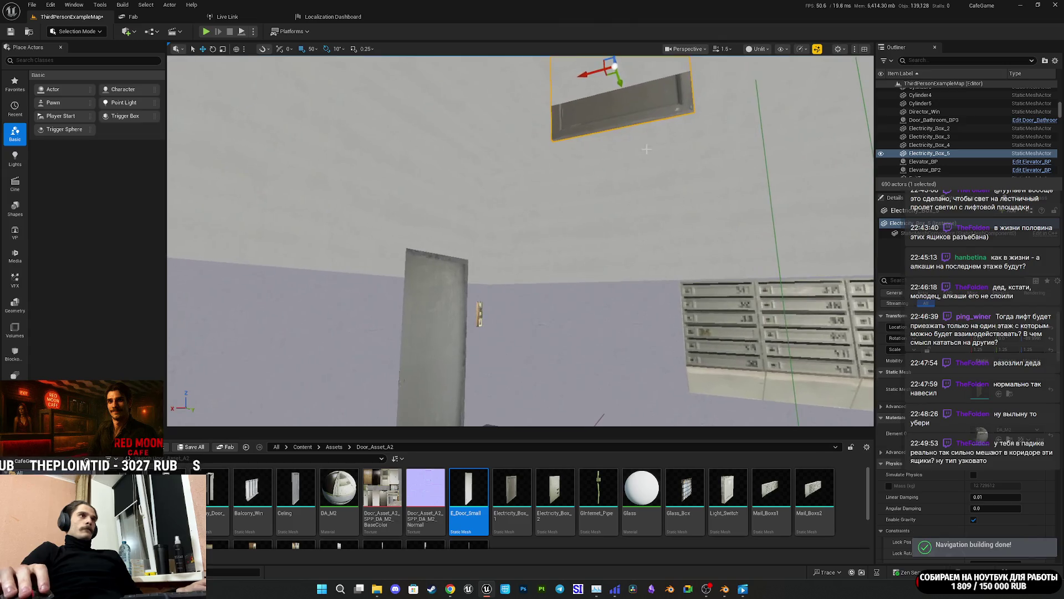
{"action": "left_click_drag", "start_coordinate": [622, 68], "coordinate": [651, 203]}
{"action": "left_click_drag", "start_coordinate": [568, 127], "coordinate": [742, 190]}
{"action": "mouse_move", "coordinate": [638, 189]}
{"action": "left_mouse_down"}
{"action": "mouse_move", "coordinate": [679, 203]}
{"action": "mouse_move", "coordinate": [692, 187]}
{"action": "mouse_move", "coordinate": [776, 221]}
{"action": "left_mouse_up"}
{"action": "mouse_move", "coordinate": [451, 228]}
{"action": "left_mouse_down"}
{"action": "mouse_move", "coordinate": [404, 217]}
{"action": "mouse_move", "coordinate": [414, 216]}
{"action": "mouse_move", "coordinate": [357, 228]}
{"action": "left_mouse_up"}
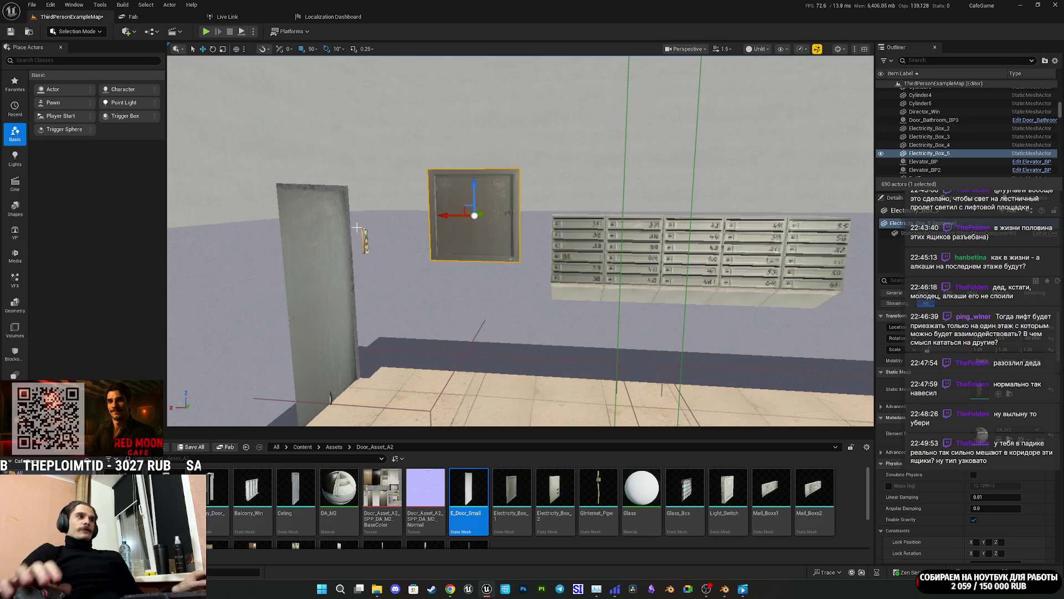
{"action": "left_click", "coordinate": [195, 448]}
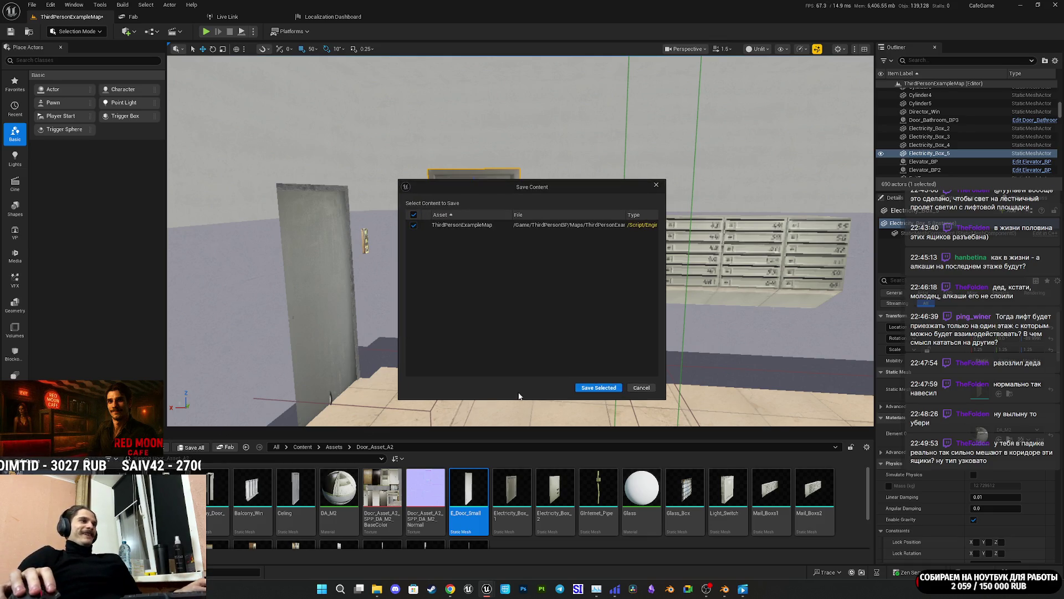
Step: Confirm saving ThirdPersonExampleMap, look around the corridor, and select Ginternet_Pipe
{"action": "left_click", "coordinate": [598, 388]}
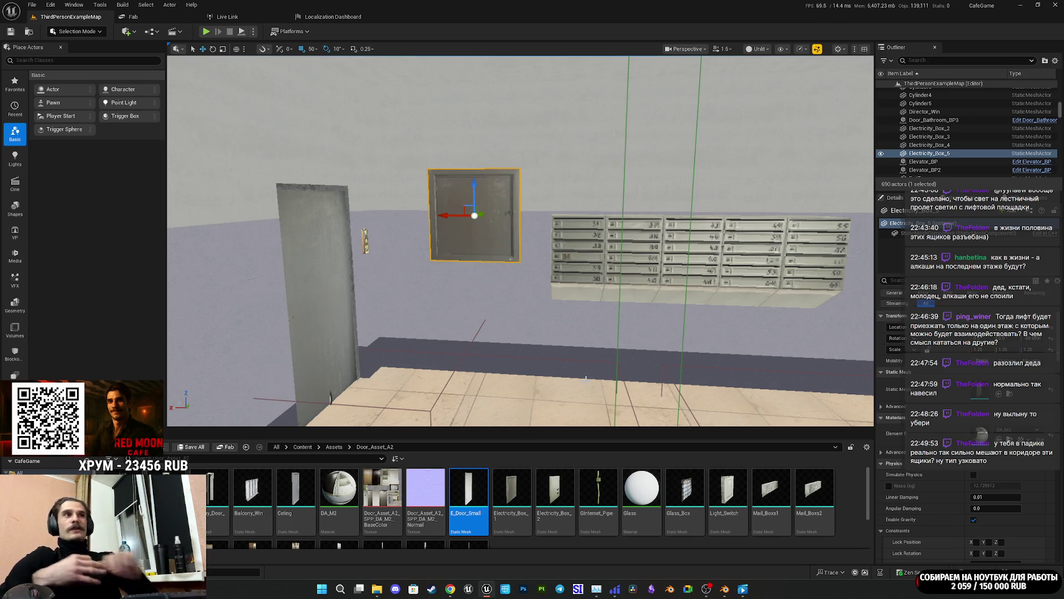
{"action": "mouse_move", "coordinate": [498, 250]}
{"action": "left_mouse_down"}
{"action": "mouse_move", "coordinate": [610, 244]}
{"action": "mouse_move", "coordinate": [615, 233]}
{"action": "mouse_move", "coordinate": [515, 250]}
{"action": "mouse_move", "coordinate": [499, 272]}
{"action": "mouse_move", "coordinate": [466, 250]}
{"action": "mouse_move", "coordinate": [441, 249]}
{"action": "left_mouse_up"}
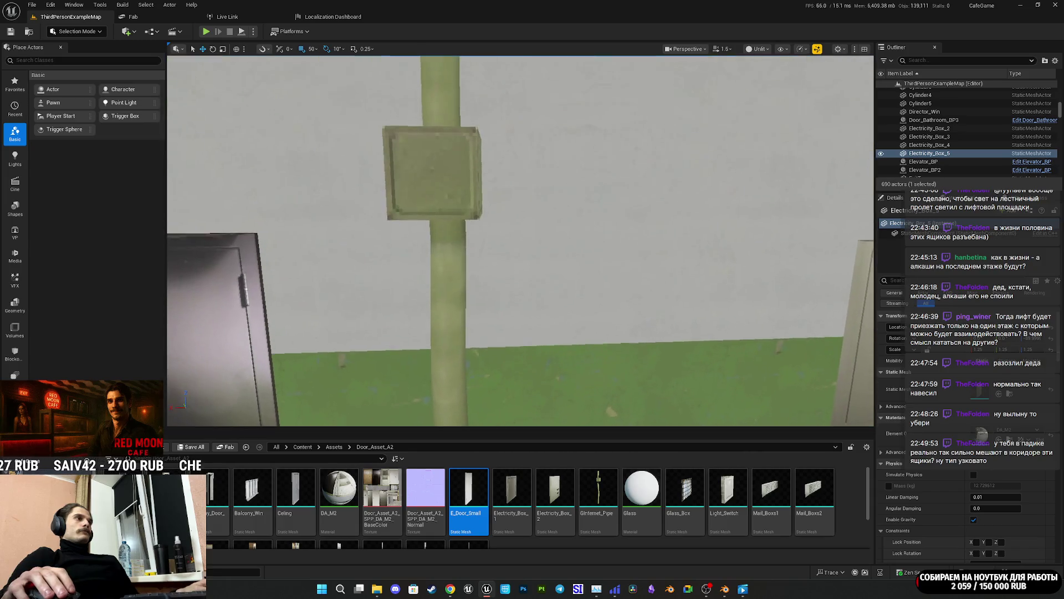
{"action": "left_click", "coordinate": [434, 266]}
Step: Duplicate the internet pipe, move the copy along the floor, and rotate it 120° on Z
{"action": "key", "text": "f"}
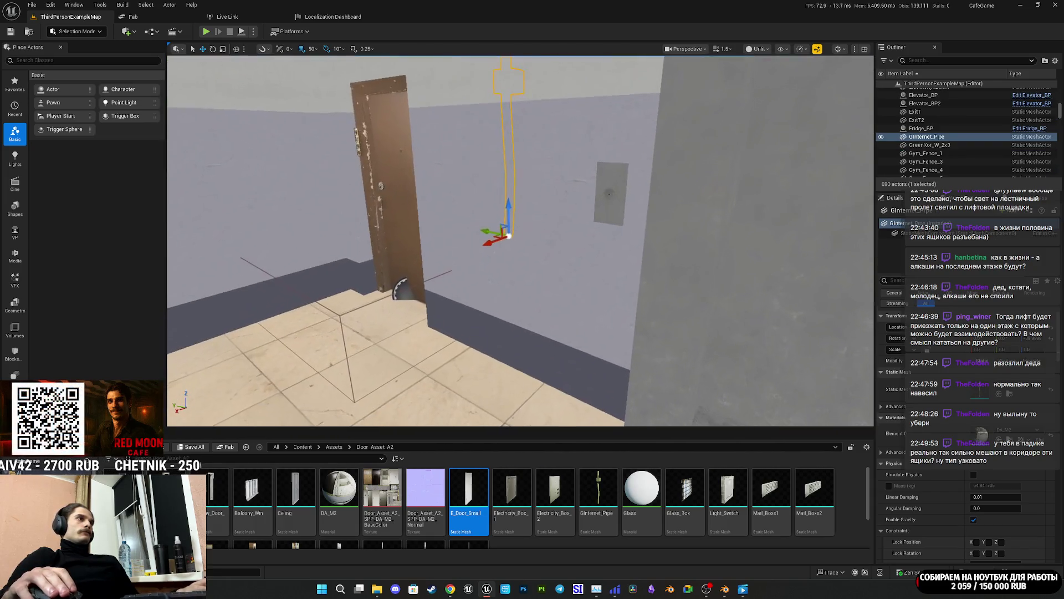
{"action": "left_click_drag", "start_coordinate": [487, 241], "coordinate": [248, 329]}
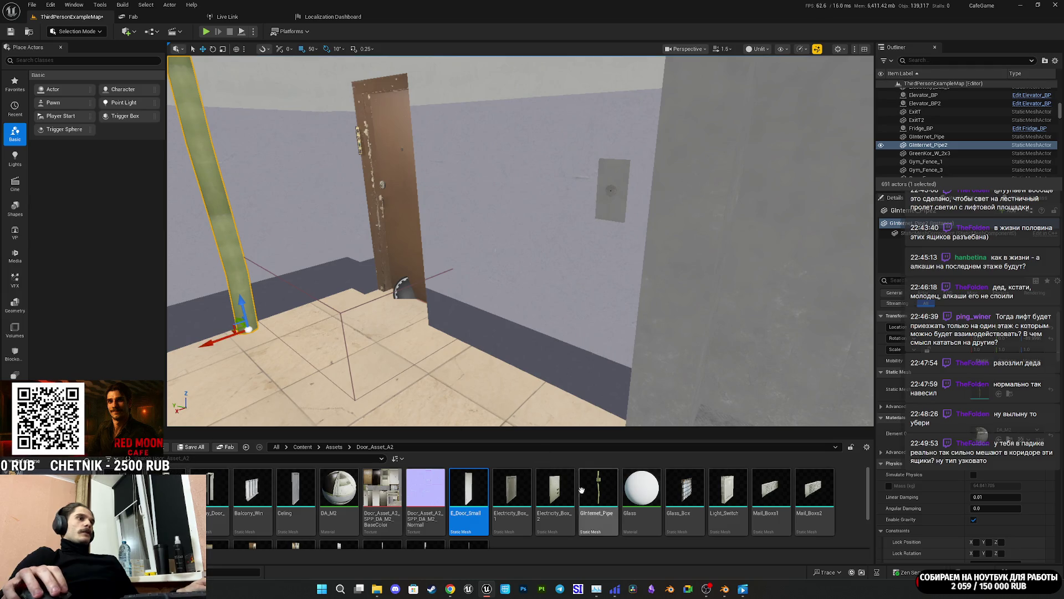
{"action": "scroll", "coordinate": [333, 505], "scroll_direction": "down", "scroll_amount": 2}
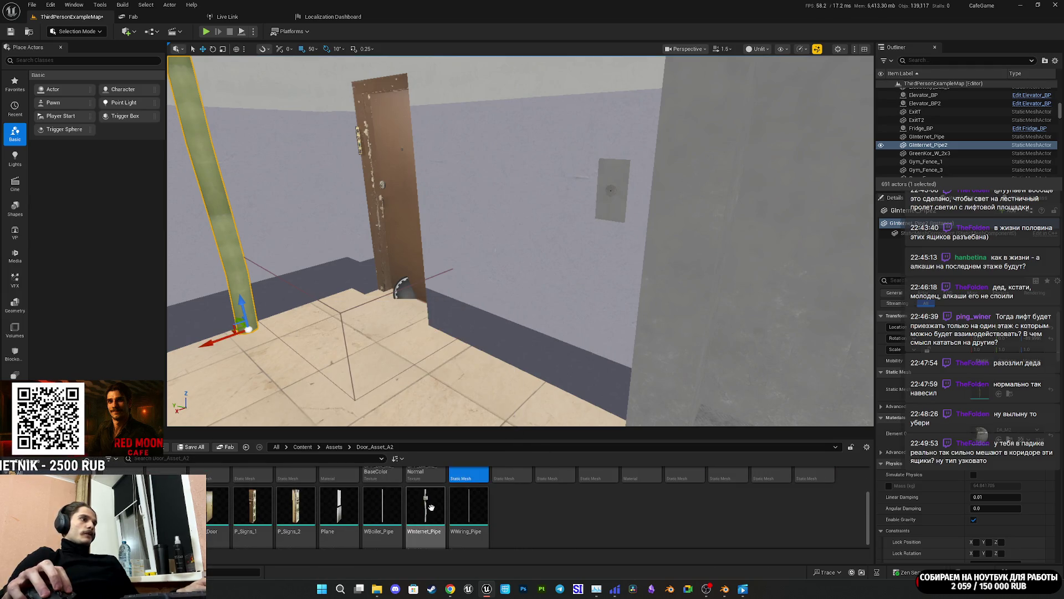
{"action": "scroll", "coordinate": [520, 241], "scroll_direction": "down", "scroll_amount": 10}
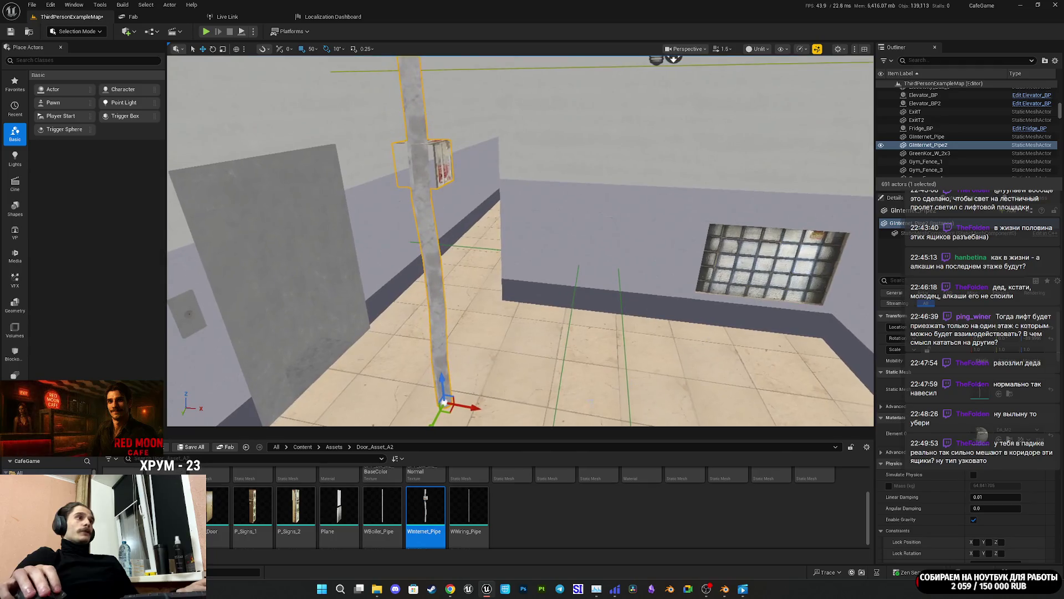
{"action": "mouse_move", "coordinate": [452, 411]}
{"action": "left_mouse_down"}
{"action": "mouse_move", "coordinate": [701, 308]}
{"action": "mouse_move", "coordinate": [648, 309]}
{"action": "left_mouse_up"}
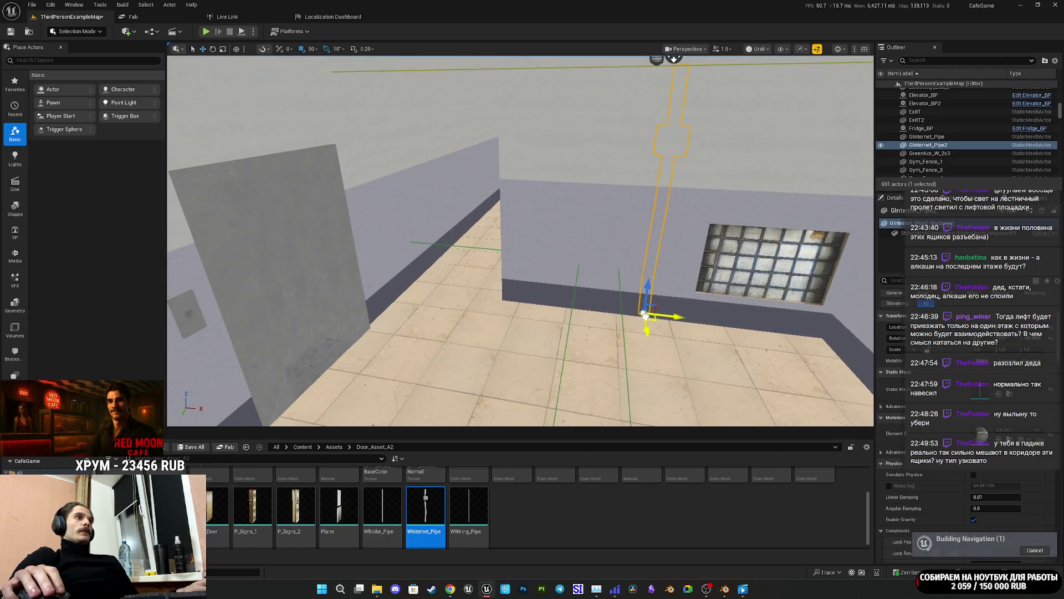
{"action": "key", "text": "f"}
{"action": "key", "text": "e"}
{"action": "mouse_move", "coordinate": [578, 339]}
{"action": "left_mouse_down"}
{"action": "mouse_move", "coordinate": [610, 355]}
{"action": "mouse_move", "coordinate": [632, 337]}
{"action": "mouse_move", "coordinate": [549, 343]}
{"action": "left_mouse_up"}
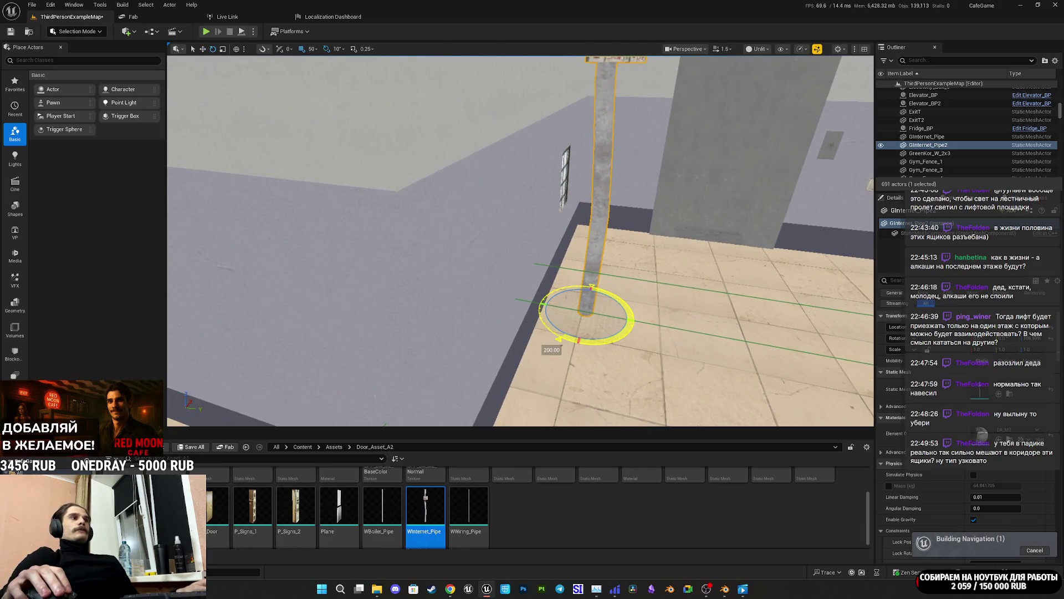
{"action": "key", "text": "w"}
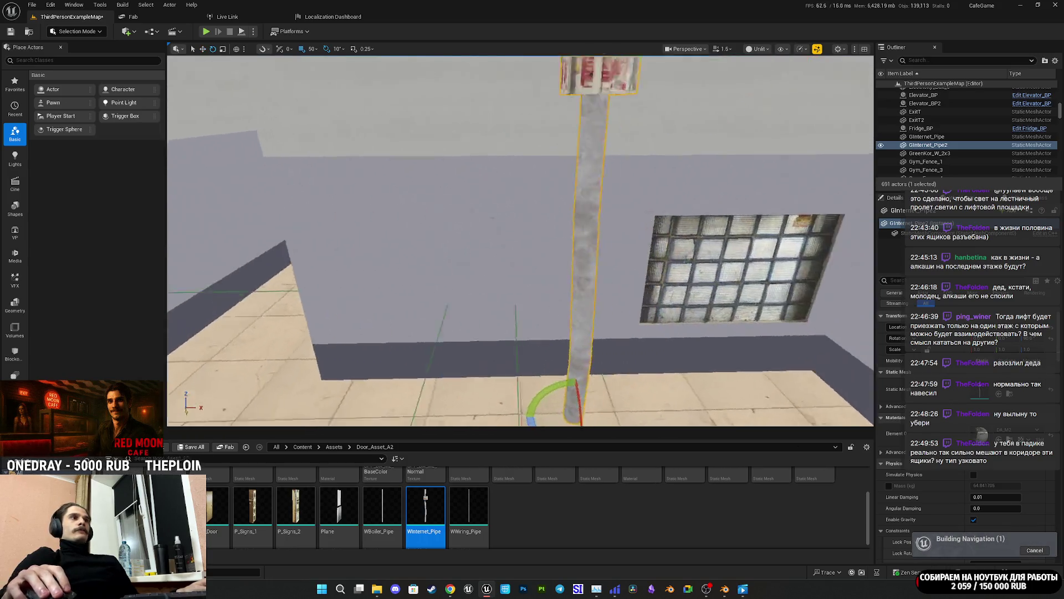
Step: Set grid snap to 5 and move the copied pipe left along the wall
{"action": "scroll", "coordinate": [544, 320], "scroll_direction": "down", "scroll_amount": 5}
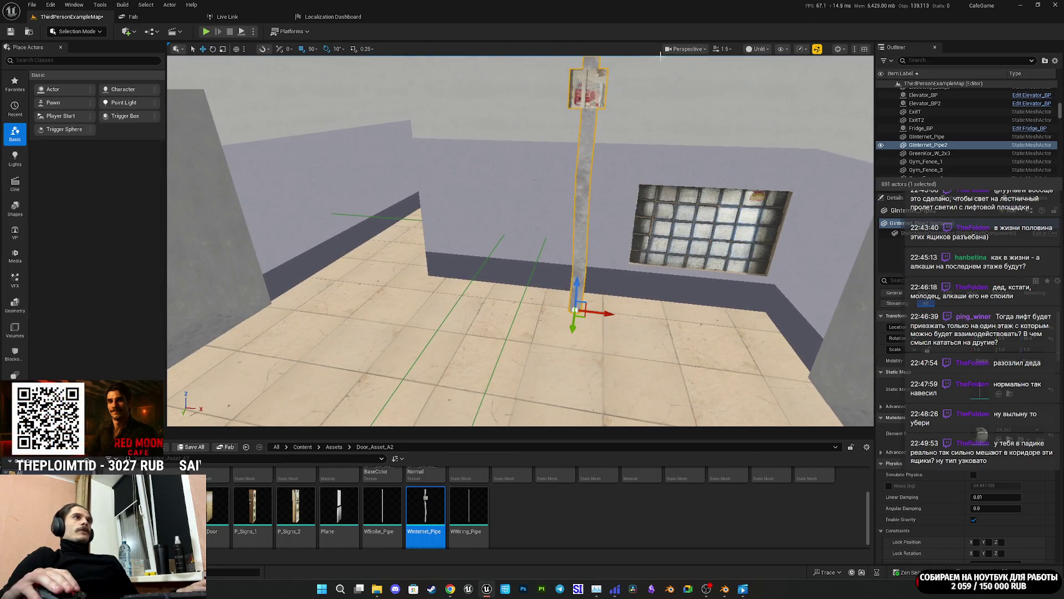
{"action": "left_click", "coordinate": [314, 49]}
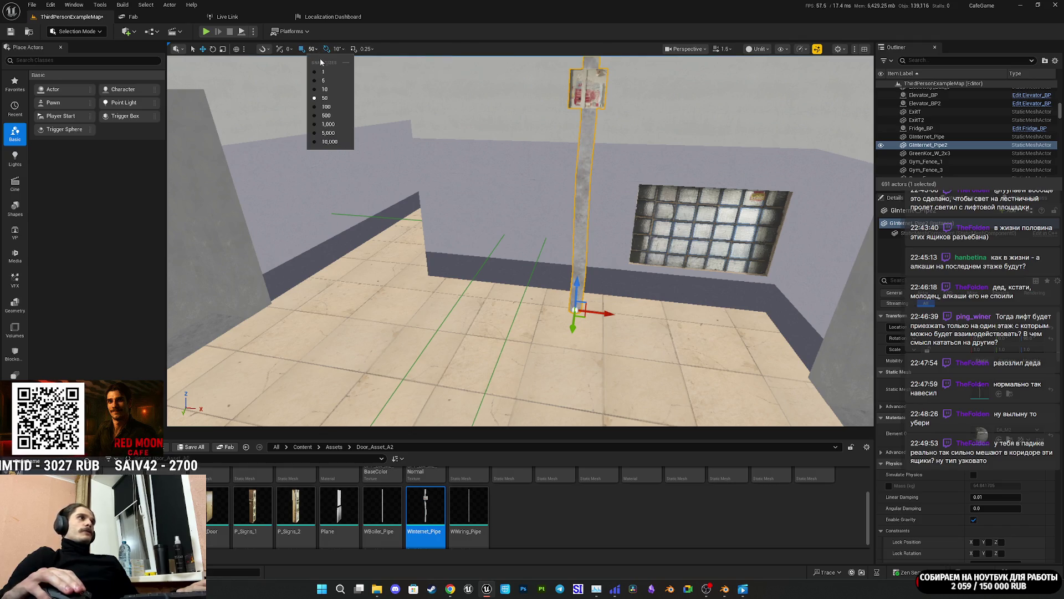
{"action": "left_click", "coordinate": [326, 81]}
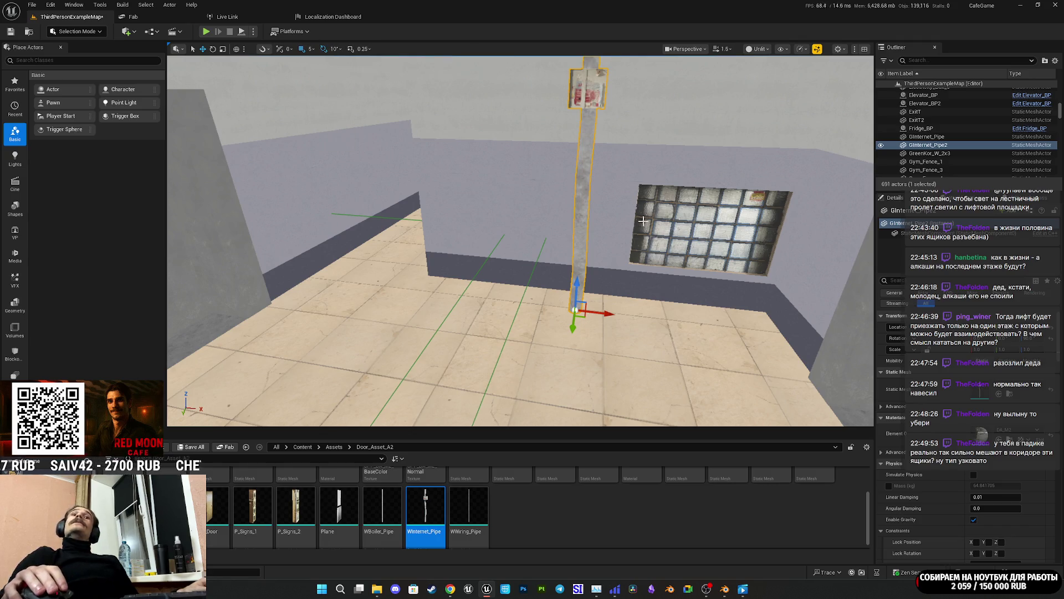
{"action": "mouse_move", "coordinate": [595, 290]}
{"action": "left_mouse_down"}
{"action": "mouse_move", "coordinate": [596, 260]}
{"action": "mouse_move", "coordinate": [606, 327]}
{"action": "mouse_move", "coordinate": [605, 274]}
{"action": "mouse_move", "coordinate": [626, 274]}
{"action": "mouse_move", "coordinate": [621, 321]}
{"action": "mouse_move", "coordinate": [621, 299]}
{"action": "mouse_move", "coordinate": [604, 310]}
{"action": "mouse_move", "coordinate": [620, 305]}
{"action": "mouse_move", "coordinate": [574, 276]}
{"action": "mouse_move", "coordinate": [584, 274]}
{"action": "left_mouse_up"}
{"action": "mouse_move", "coordinate": [553, 418]}
{"action": "left_mouse_down"}
{"action": "mouse_move", "coordinate": [576, 418]}
{"action": "mouse_move", "coordinate": [577, 406]}
{"action": "left_mouse_up"}
{"action": "mouse_move", "coordinate": [526, 298]}
{"action": "left_mouse_down"}
{"action": "mouse_move", "coordinate": [476, 298]}
{"action": "mouse_move", "coordinate": [487, 296]}
{"action": "left_mouse_up"}
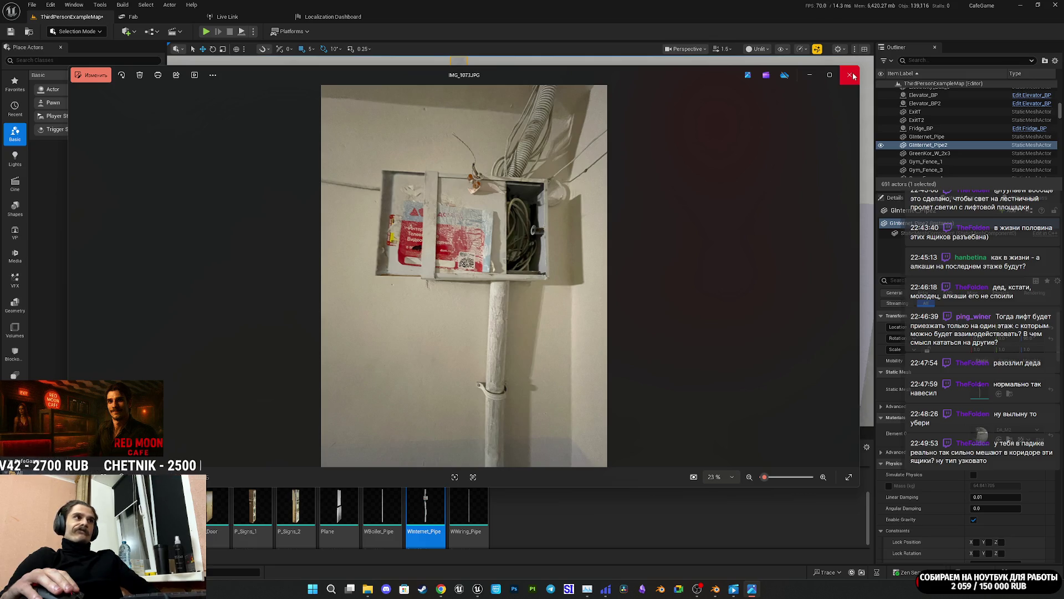
Step: Close the reference photo and slide the pipe further right along the wall
{"action": "left_click", "coordinate": [851, 75]}
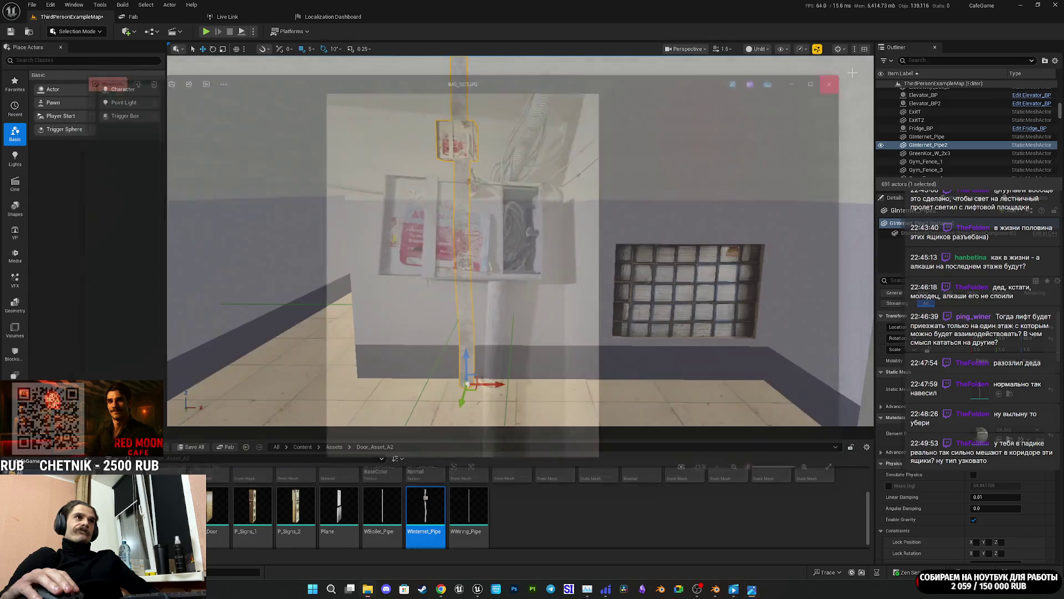
{"action": "left_click_drag", "start_coordinate": [478, 383], "coordinate": [809, 373]}
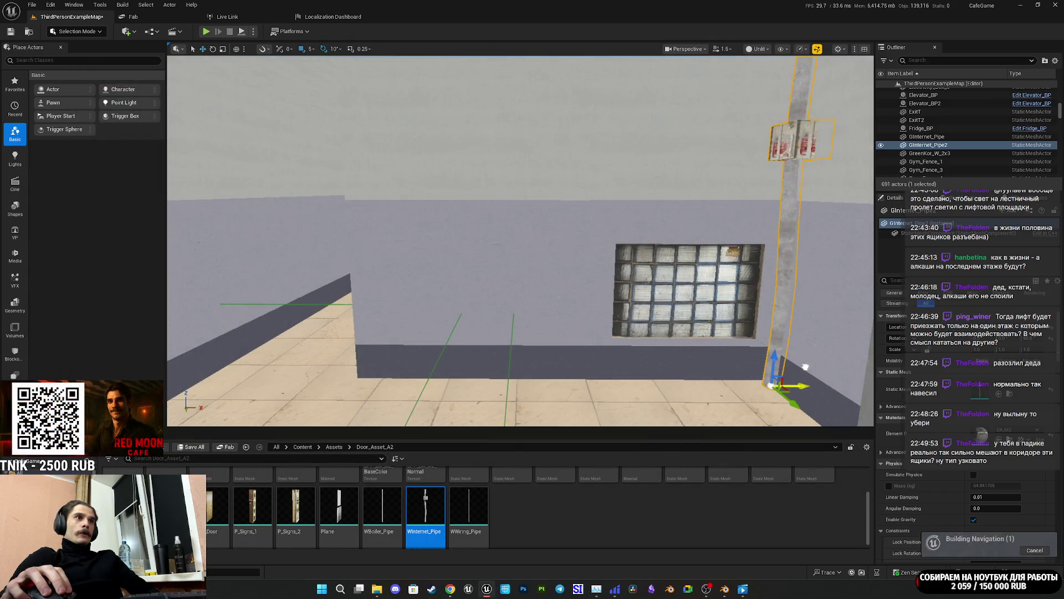
{"action": "mouse_move", "coordinate": [665, 277]}
{"action": "left_mouse_down"}
{"action": "mouse_move", "coordinate": [610, 322]}
{"action": "mouse_move", "coordinate": [676, 277]}
{"action": "mouse_move", "coordinate": [609, 321]}
{"action": "mouse_move", "coordinate": [582, 294]}
{"action": "left_mouse_up"}
{"action": "mouse_move", "coordinate": [742, 588]}
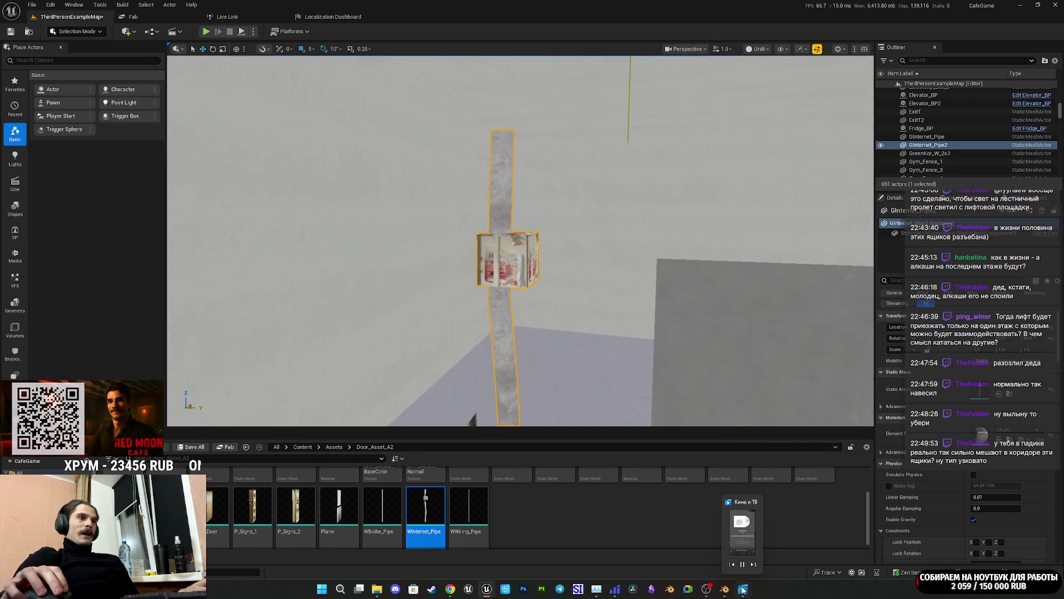
{"action": "mouse_move", "coordinate": [743, 541]}
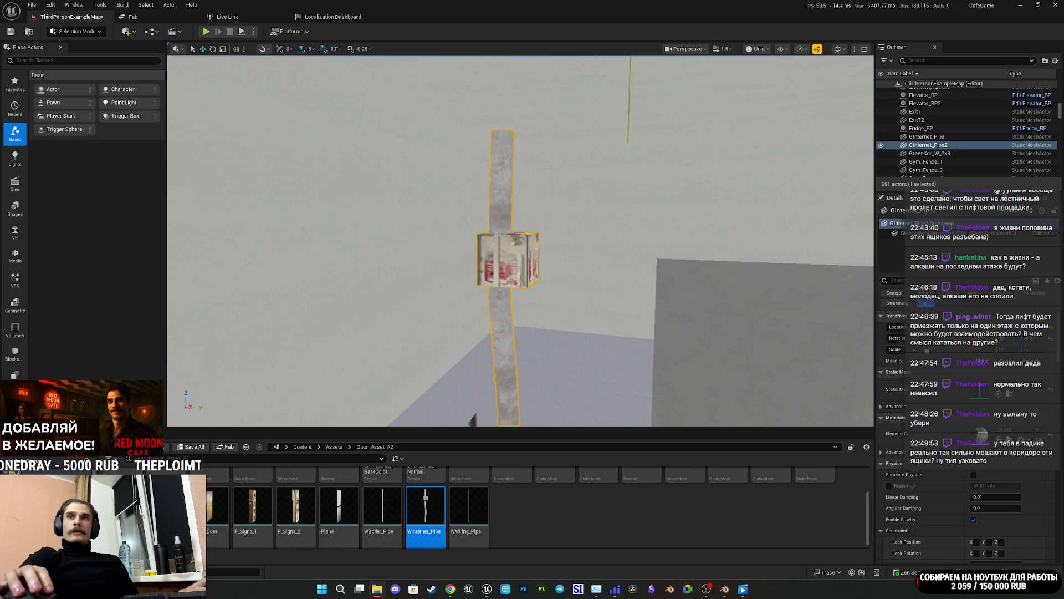
Step: Play the stairwell reference video full screen, pause and resume it, then exit full screen
{"action": "left_click", "coordinate": [801, 361]}
{"action": "double_click", "coordinate": [802, 361]}
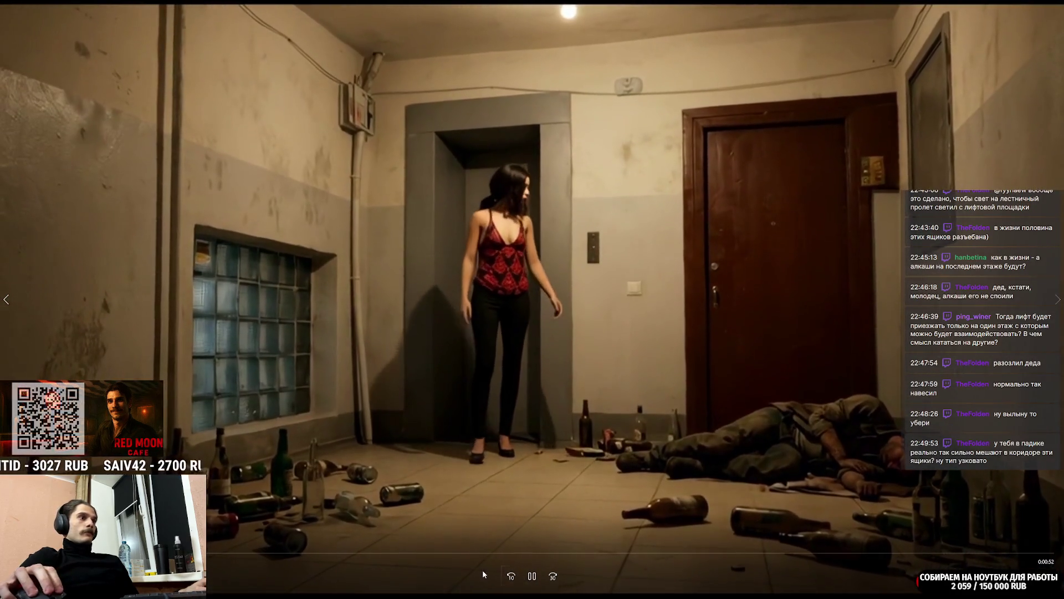
{"action": "left_click", "coordinate": [504, 412]}
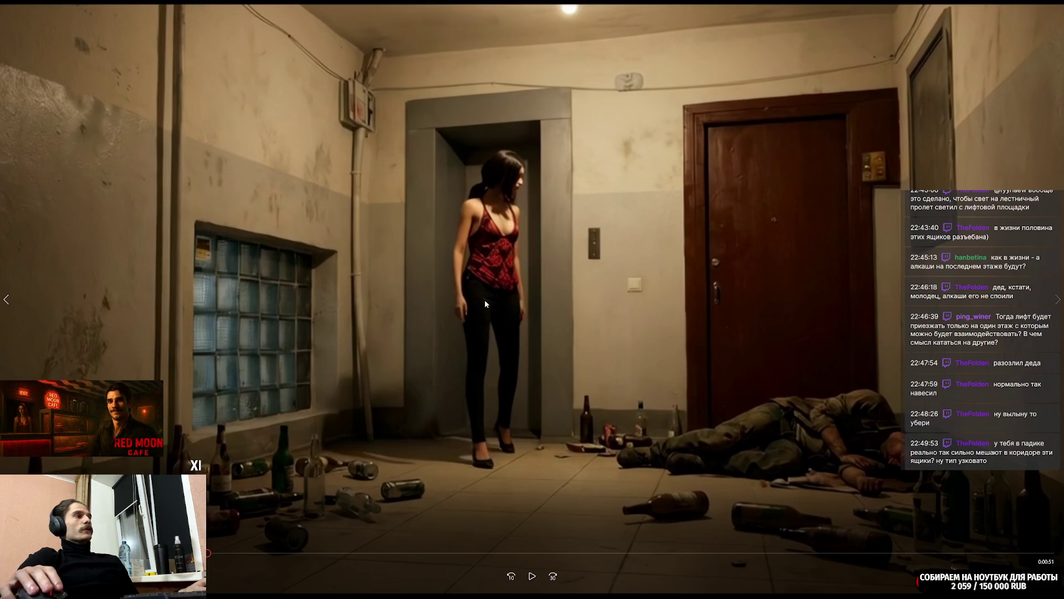
{"action": "left_click", "coordinate": [531, 575]}
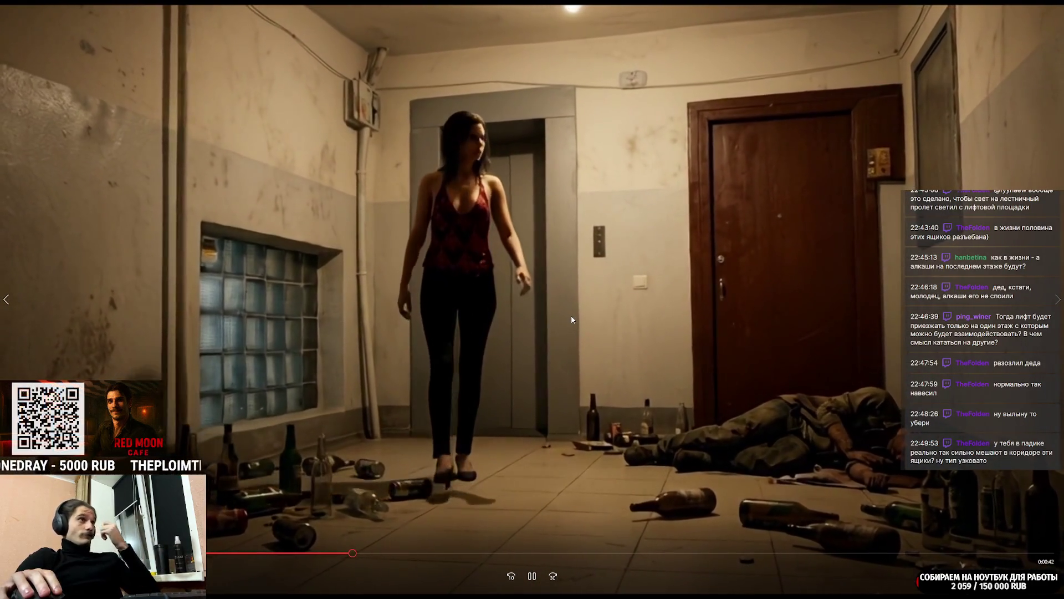
{"action": "key", "text": "Escape"}
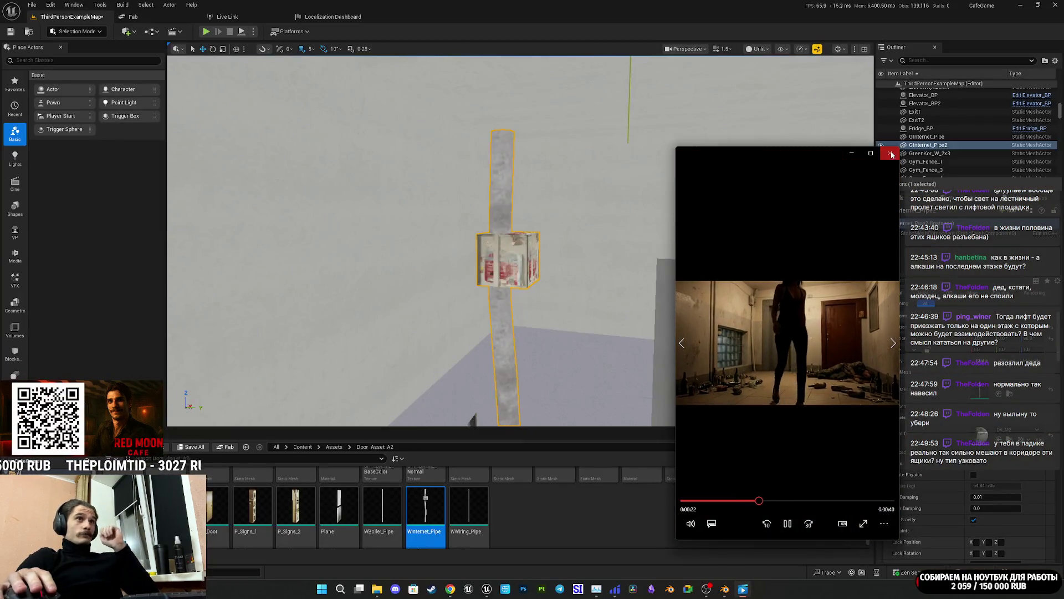
Step: Close the video player and place a pipe copy further along the corridor wall
{"action": "left_click", "coordinate": [890, 152]}
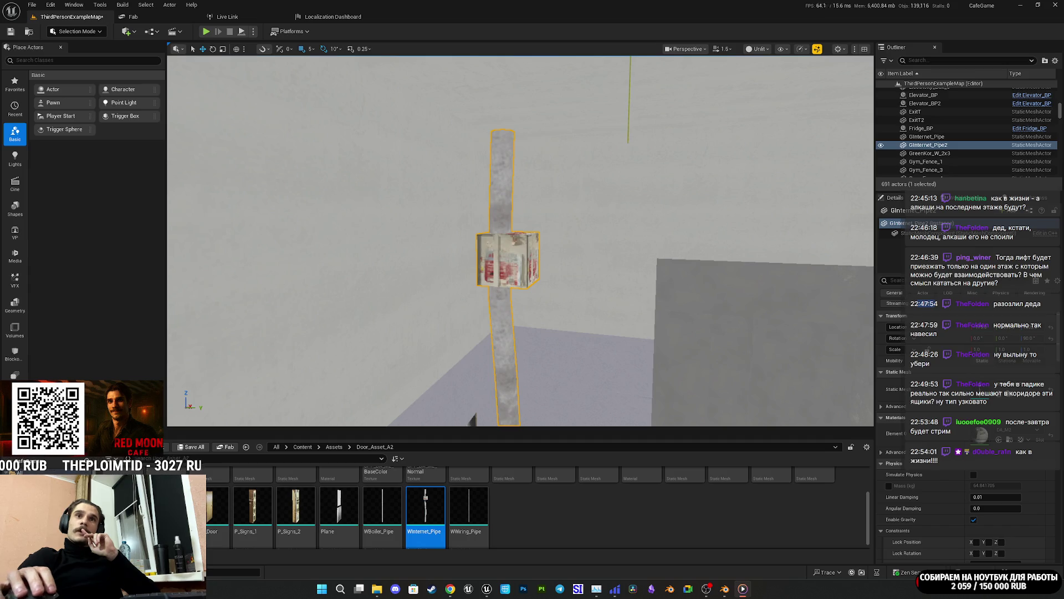
{"action": "left_click_drag", "start_coordinate": [521, 250], "coordinate": [455, 183]}
{"action": "mouse_move", "coordinate": [795, 337]}
{"action": "left_mouse_down"}
{"action": "mouse_move", "coordinate": [429, 330]}
{"action": "mouse_move", "coordinate": [430, 299]}
{"action": "mouse_move", "coordinate": [410, 302]}
{"action": "mouse_move", "coordinate": [432, 302]}
{"action": "left_mouse_up"}
{"action": "left_click", "coordinate": [387, 502]}
{"action": "mouse_move", "coordinate": [511, 480]}
{"action": "mouse_move", "coordinate": [510, 399]}
{"action": "left_mouse_down"}
{"action": "mouse_move", "coordinate": [526, 399]}
{"action": "mouse_move", "coordinate": [527, 359]}
{"action": "mouse_move", "coordinate": [527, 385]}
{"action": "left_mouse_up"}
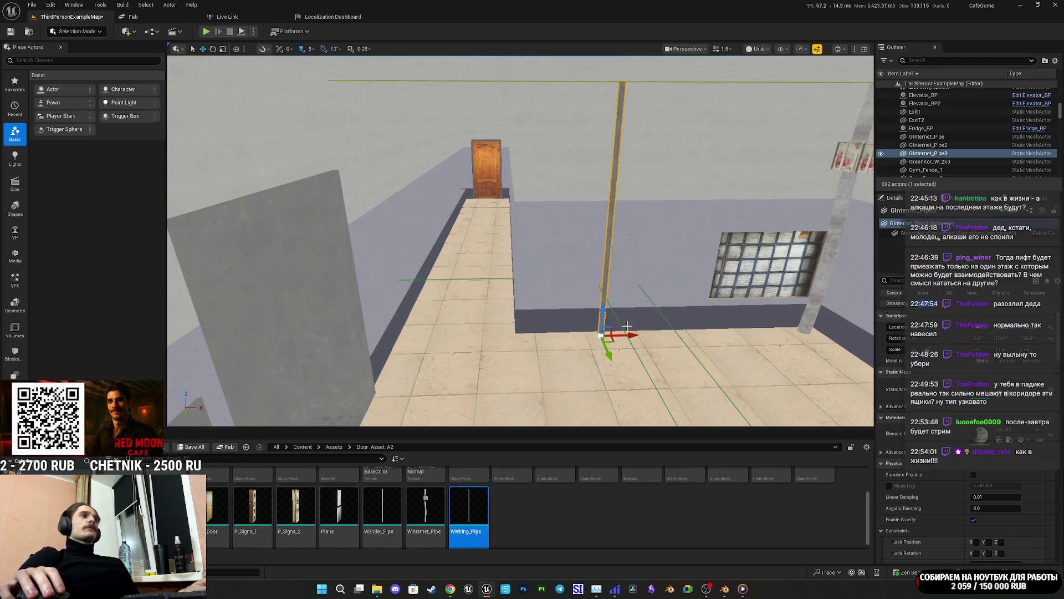
Step: Alt-drag more pipe copies along the corridor wall, spacing them to the right
{"action": "left_click_drag", "start_coordinate": [628, 334], "coordinate": [426, 334]}
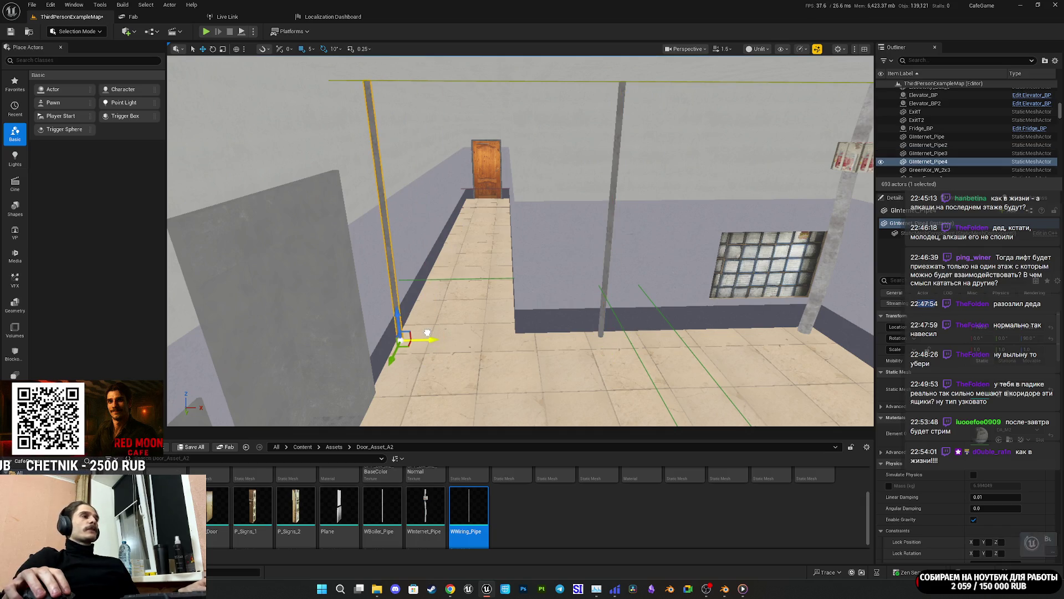
{"action": "key", "text": "f"}
{"action": "key", "text": "e"}
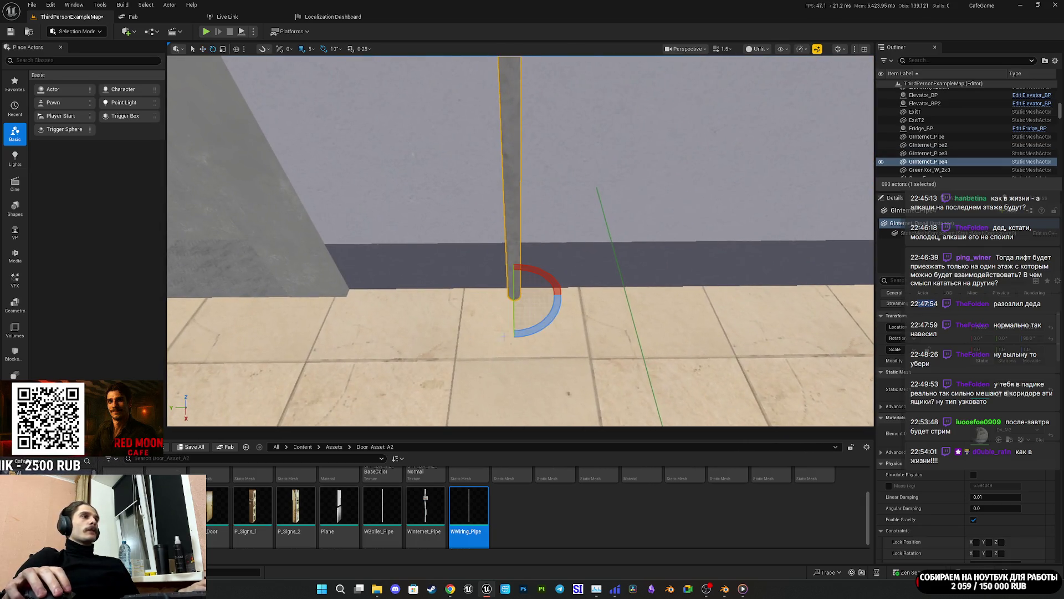
{"action": "key", "text": "w"}
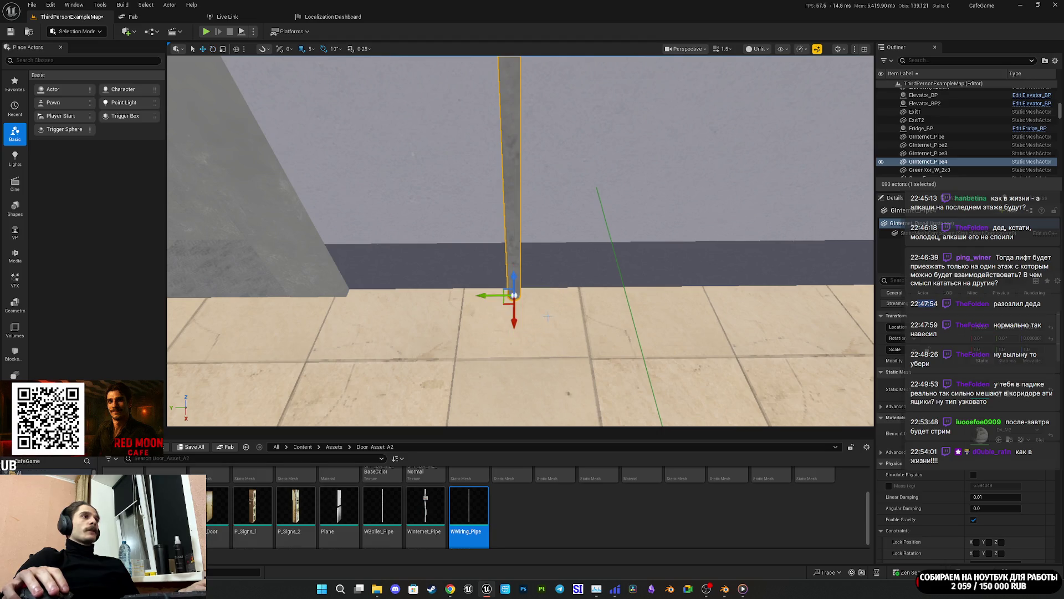
{"action": "left_click_drag", "start_coordinate": [481, 296], "coordinate": [741, 300]}
{"action": "key", "text": "f"}
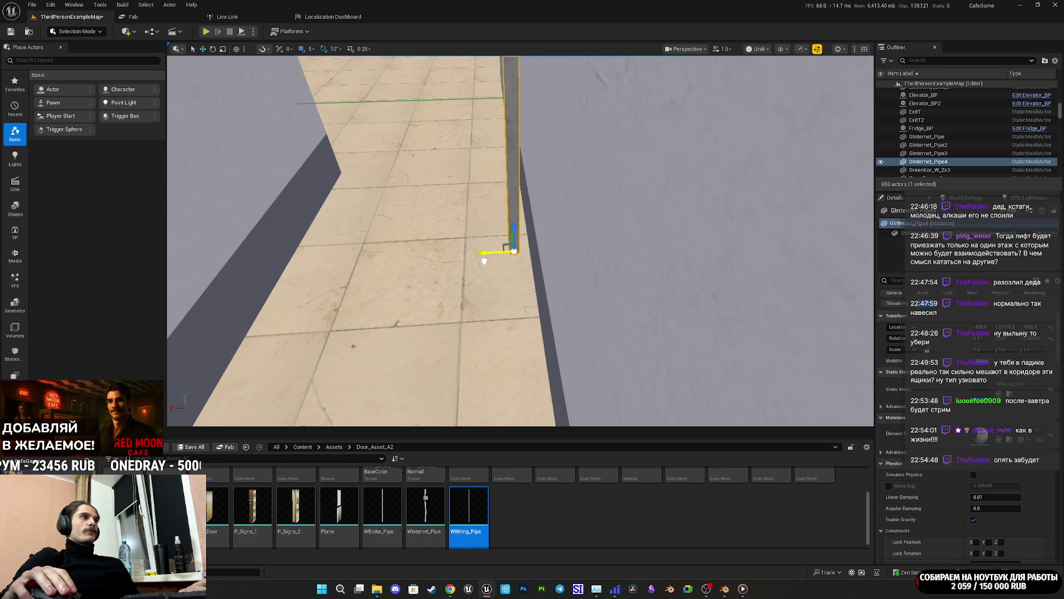
{"action": "mouse_move", "coordinate": [452, 236]}
{"action": "left_mouse_down"}
{"action": "mouse_move", "coordinate": [587, 327]}
{"action": "mouse_move", "coordinate": [580, 316]}
{"action": "left_mouse_up"}
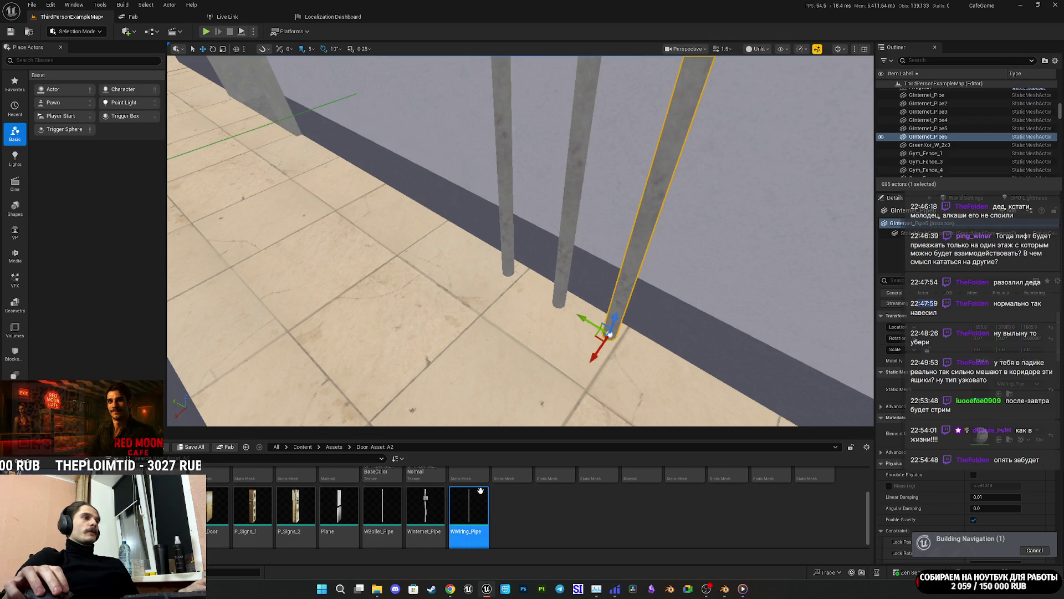
Step: Swap one pipe's mesh to WBoiler_Pipe and rotate the middle pipe by -80 degrees
{"action": "left_click", "coordinate": [383, 506]}
{"action": "left_click", "coordinate": [998, 393]}
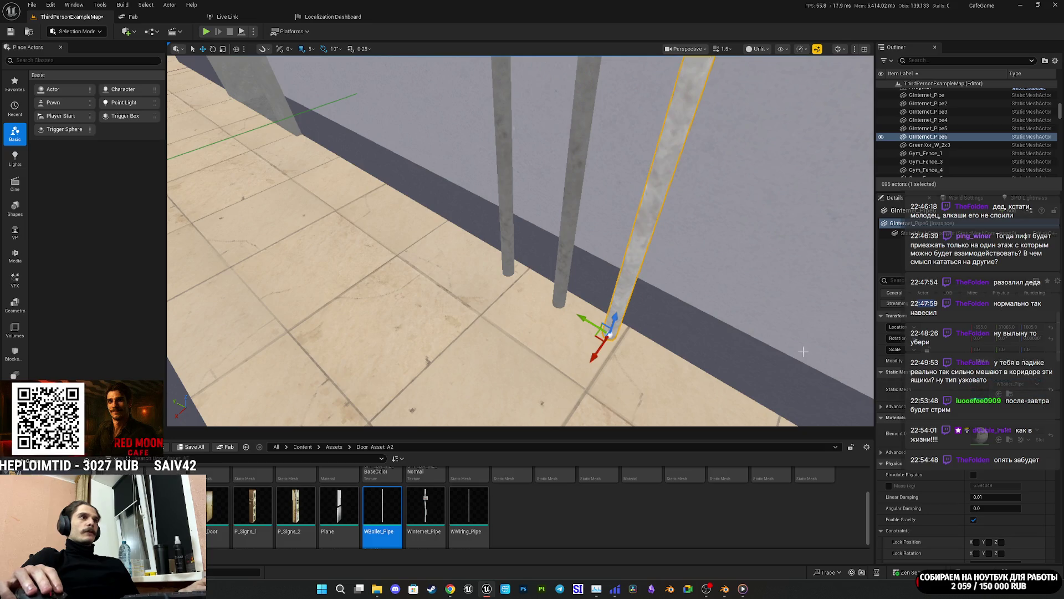
{"action": "left_click", "coordinate": [570, 222]}
{"action": "key", "text": "e"}
{"action": "mouse_move", "coordinate": [570, 345]}
{"action": "left_mouse_down"}
{"action": "mouse_move", "coordinate": [565, 365]}
{"action": "mouse_move", "coordinate": [599, 338]}
{"action": "left_mouse_up"}
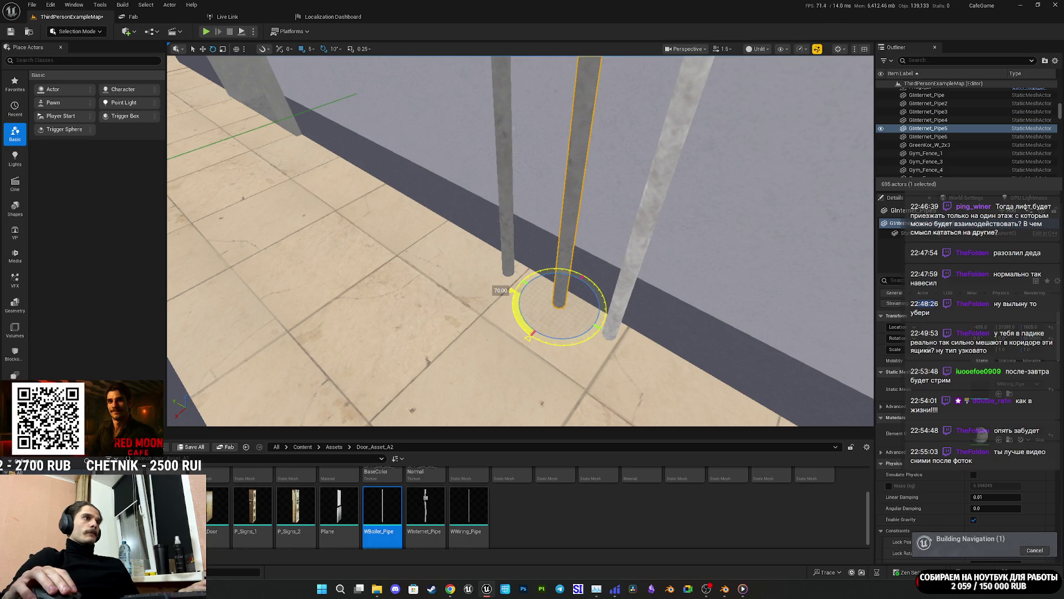
{"action": "left_click_drag", "start_coordinate": [560, 289], "coordinate": [579, 346]}
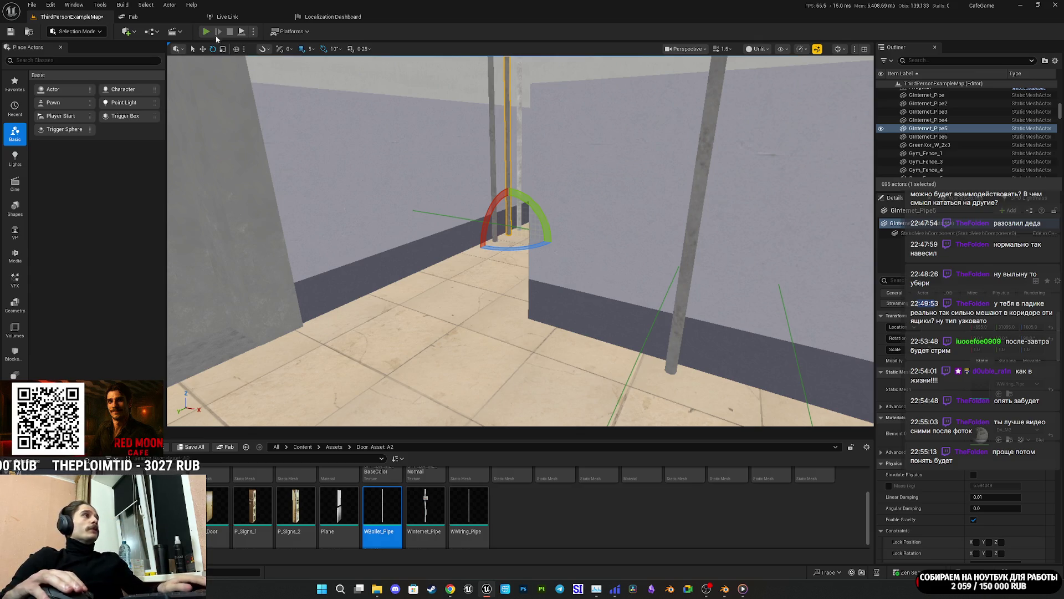
Step: Start Play, walk to the apartment door with the flashlight on, and look around the landing
{"action": "left_click", "coordinate": [211, 34]}
{"action": "mouse_move", "coordinate": [532, 289]}
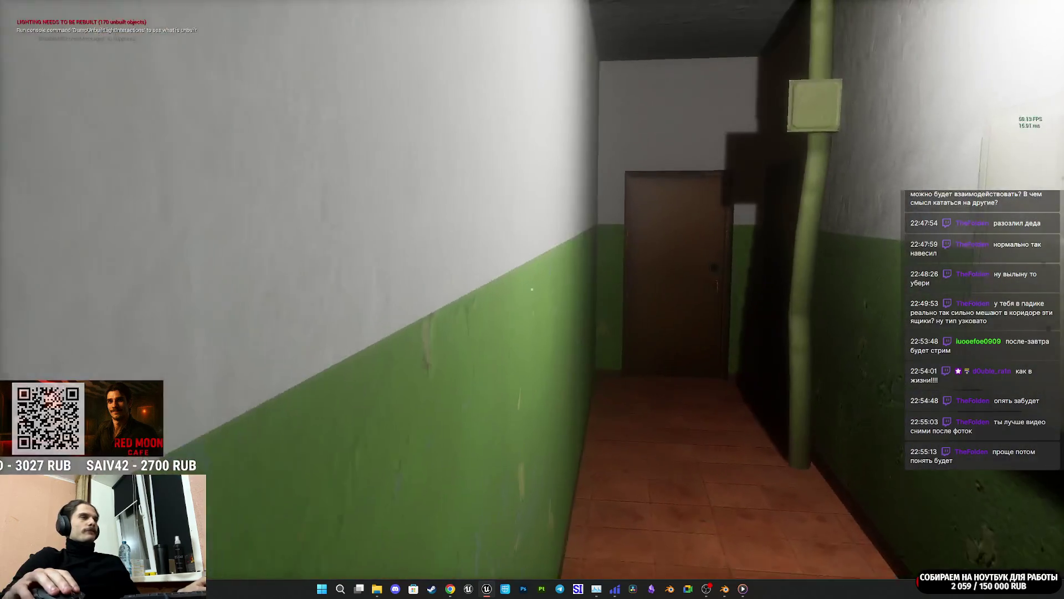
{"action": "key", "text": "w"}
{"action": "key", "text": "w"}
{"action": "key", "text": "w"}
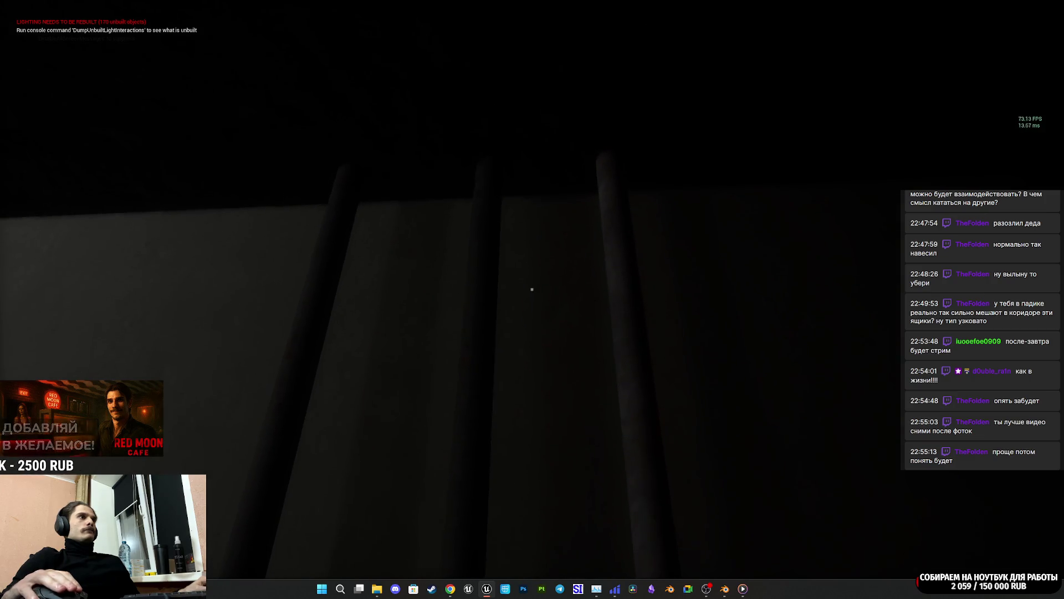
{"action": "key", "text": "f"}
{"action": "key", "text": "f"}
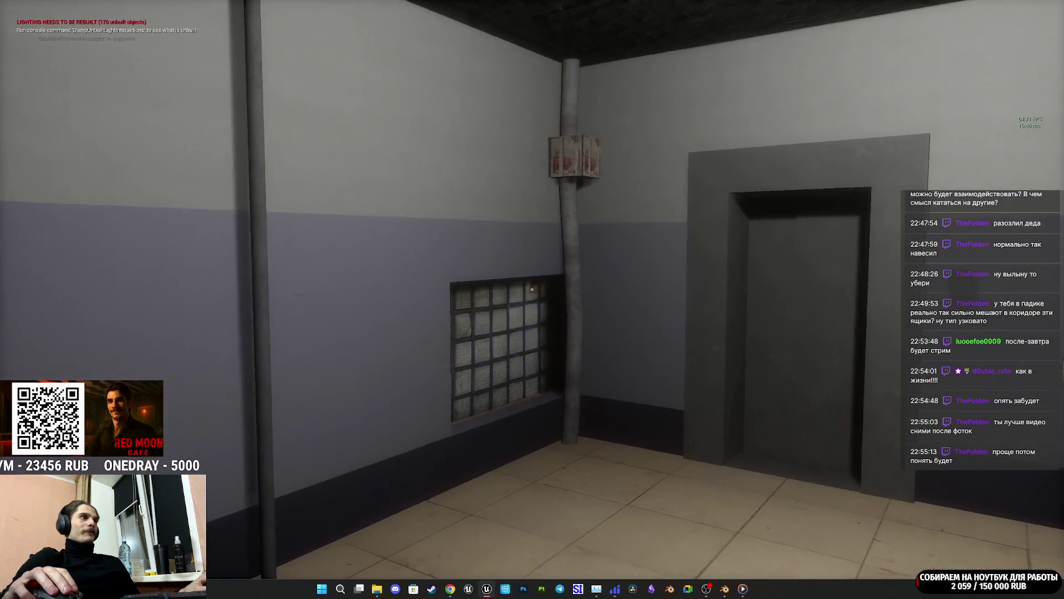
{"action": "key", "text": "w"}
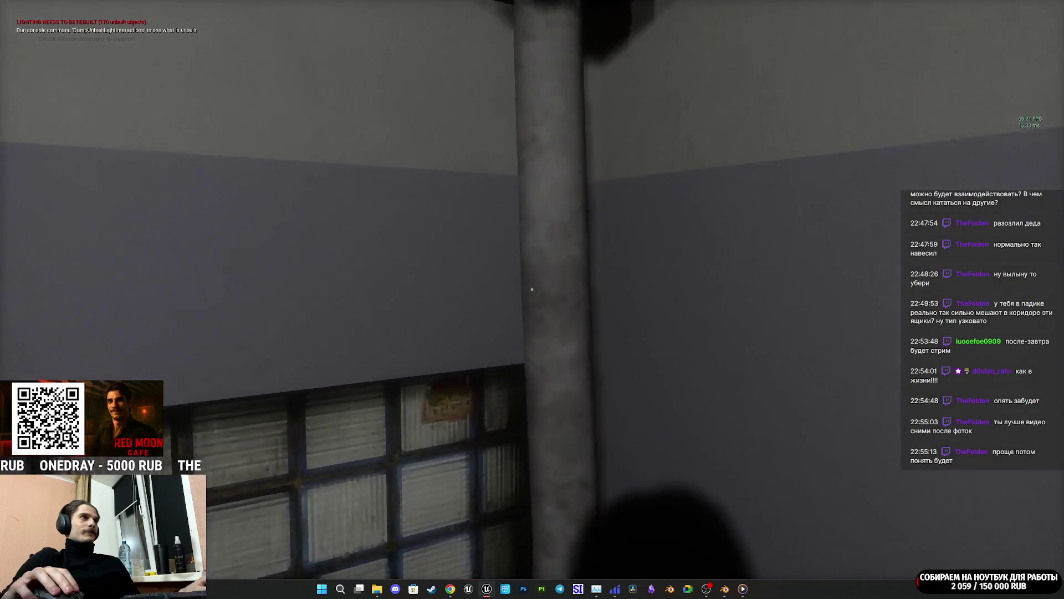
{"action": "key", "text": "s"}
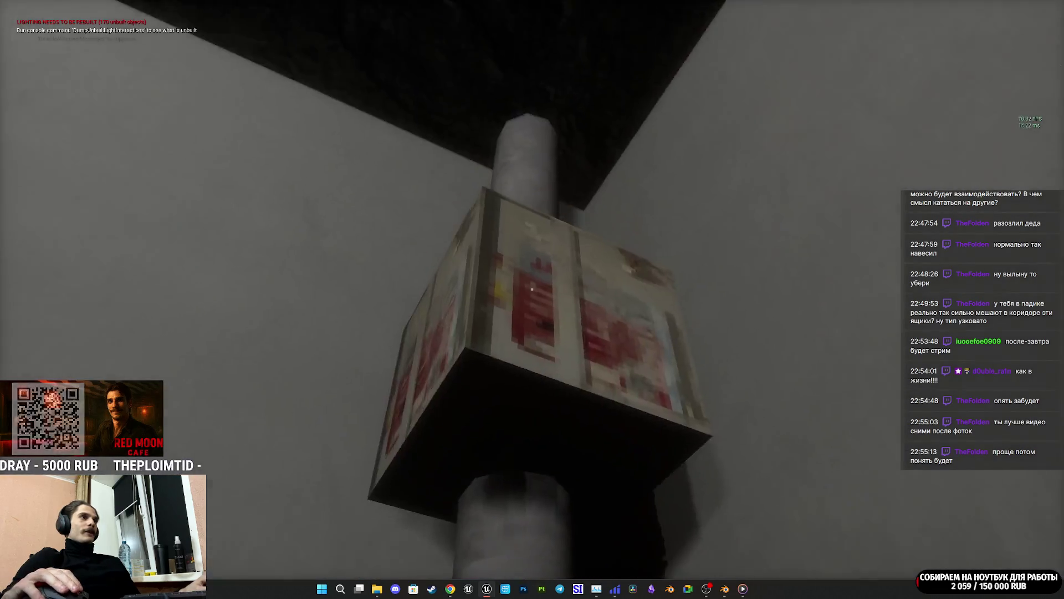
{"action": "key", "text": "s"}
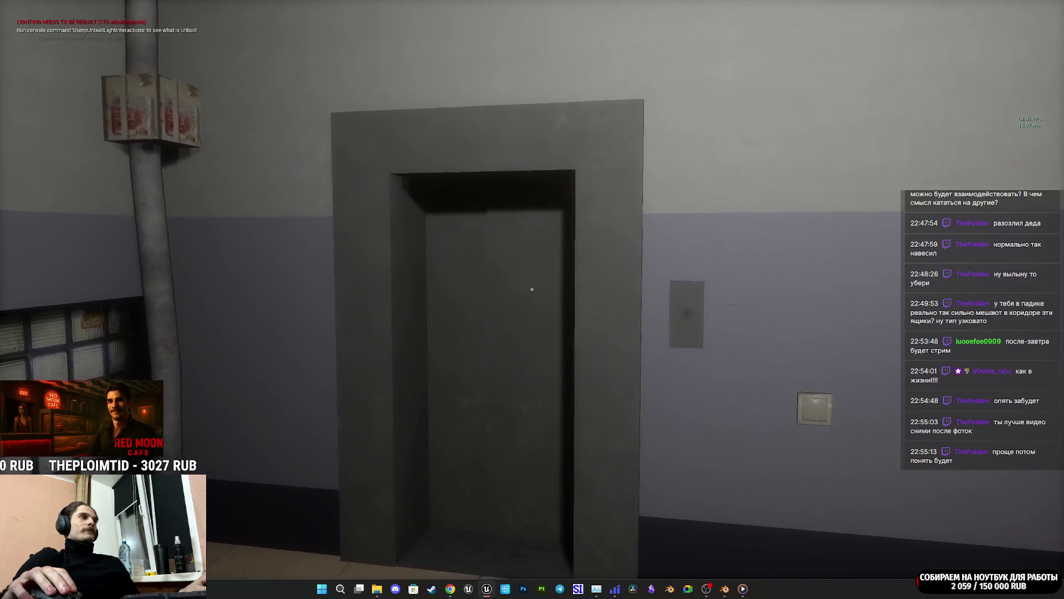
{"action": "key", "text": "s"}
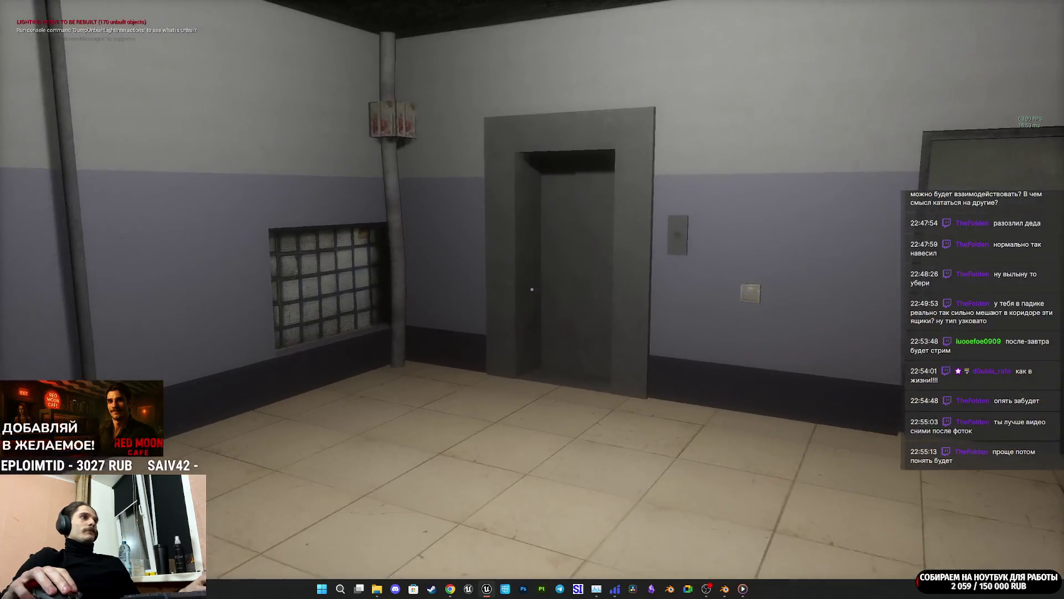
{"action": "key", "text": "s"}
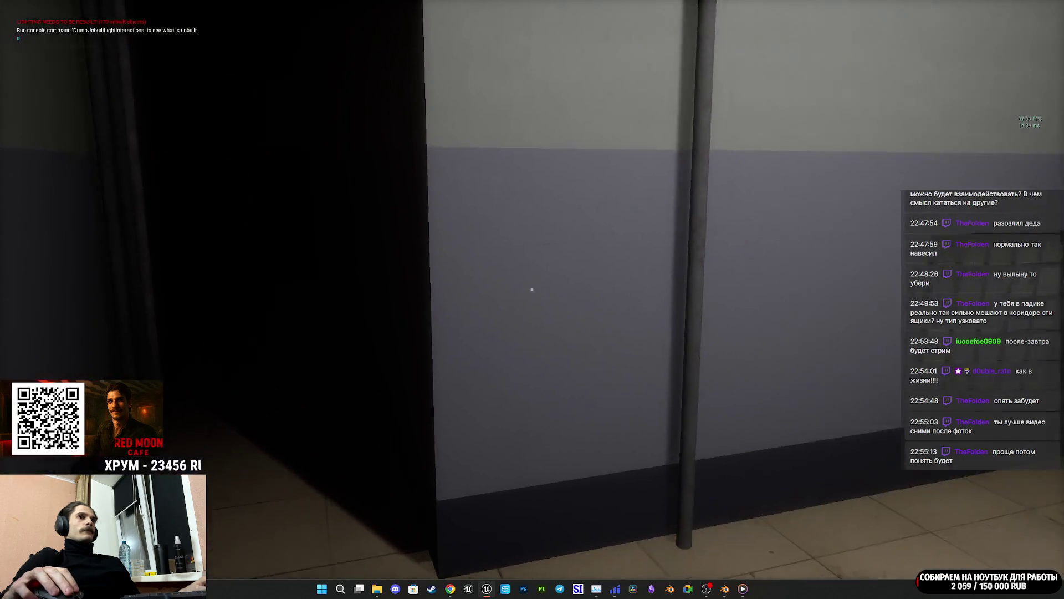
Step: Walk the dark corridor, open the wooden door into the stairwell, and stop the session
{"action": "key", "text": "w"}
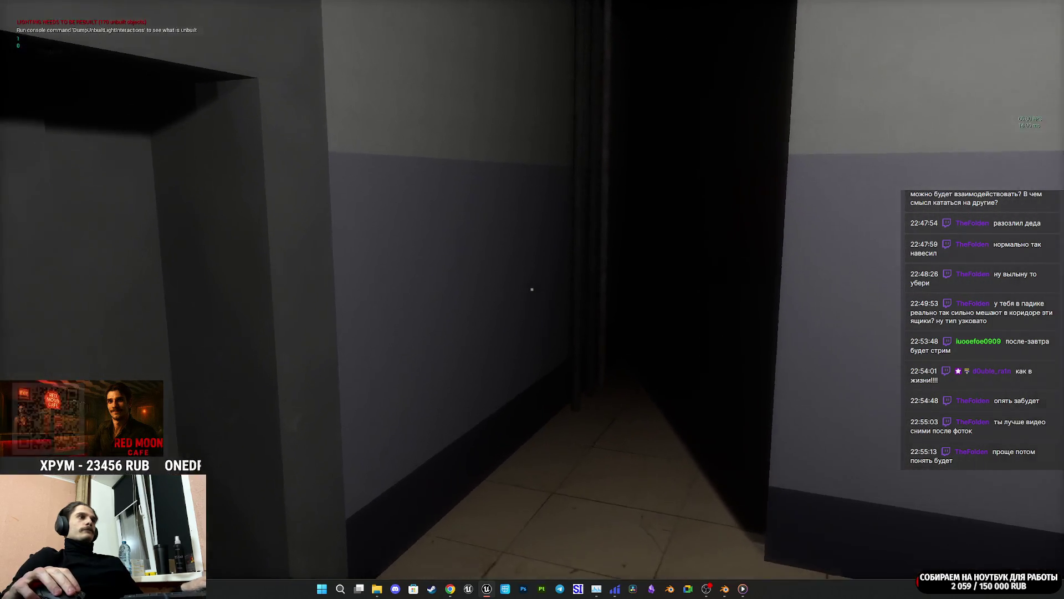
{"action": "key", "text": "w"}
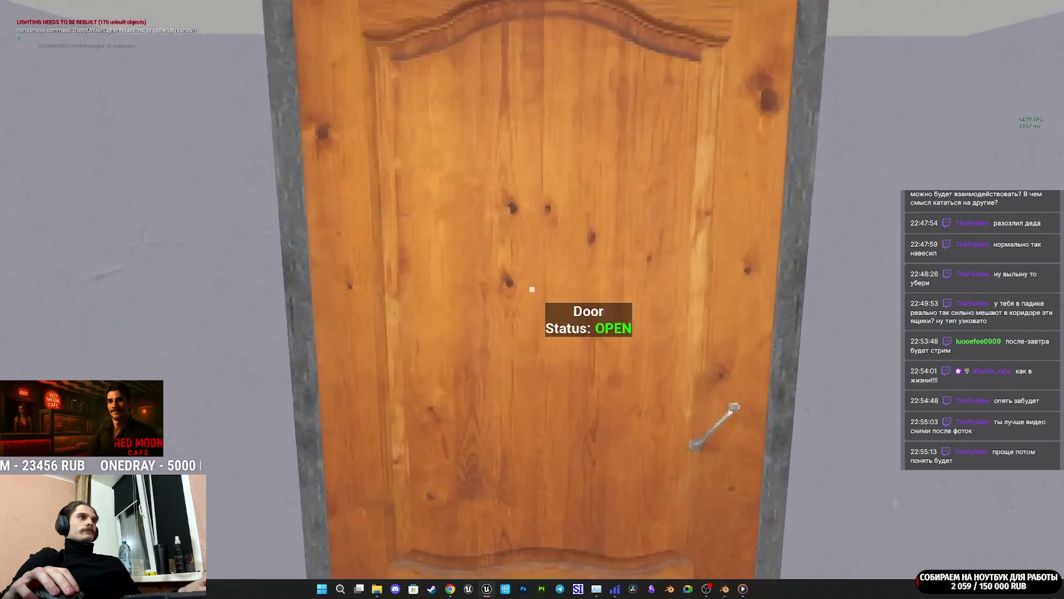
{"action": "key", "text": "e"}
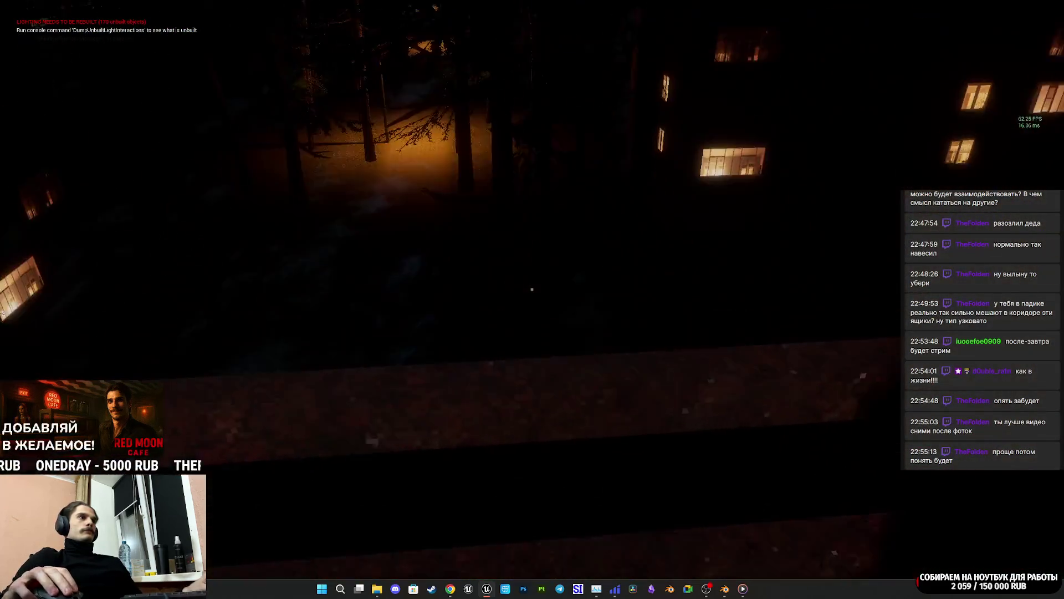
{"action": "key", "text": "w"}
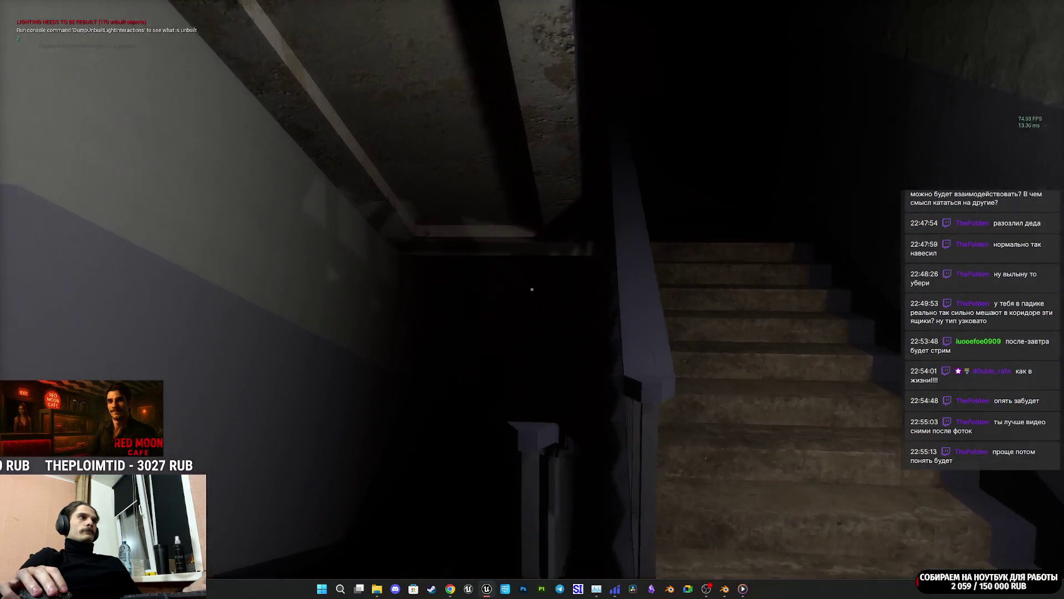
{"action": "key", "text": "Escape"}
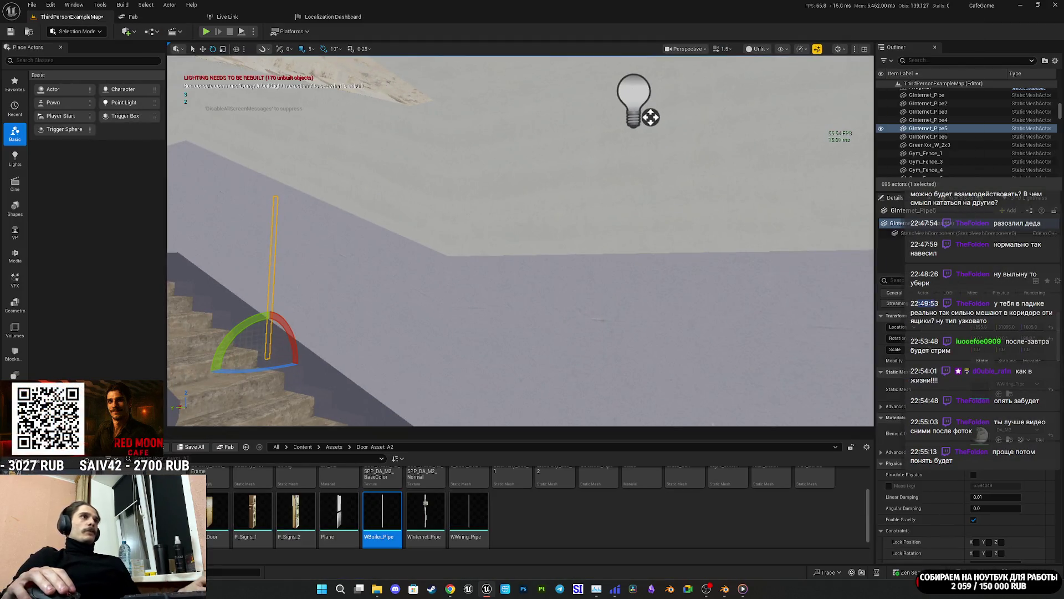
{"action": "key", "text": "f"}
{"action": "left_click_drag", "start_coordinate": [682, 159], "coordinate": [609, 163]}
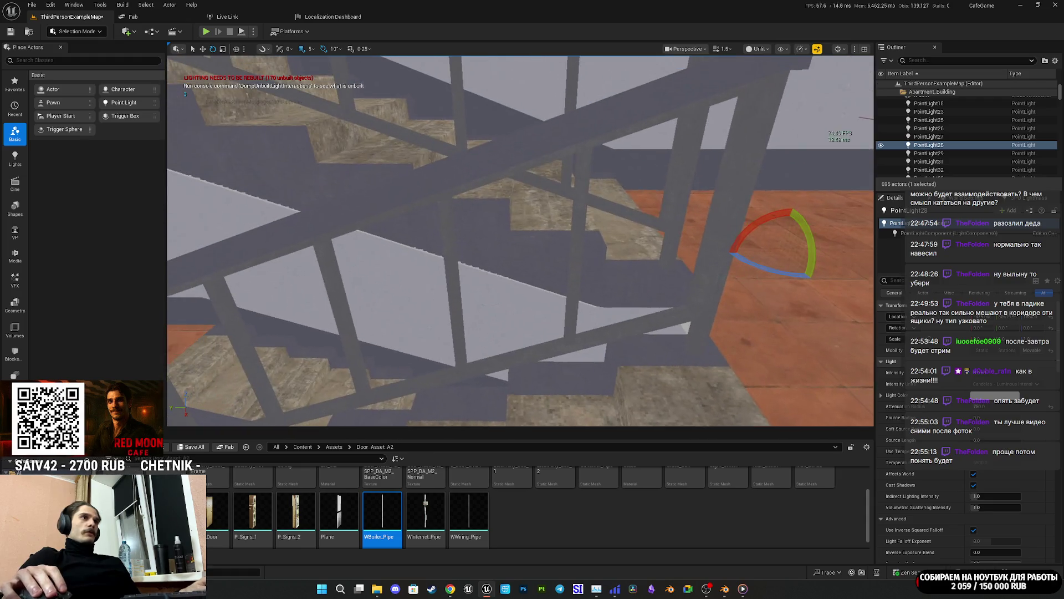
{"action": "left_click_drag", "start_coordinate": [254, 267], "coordinate": [266, 233]}
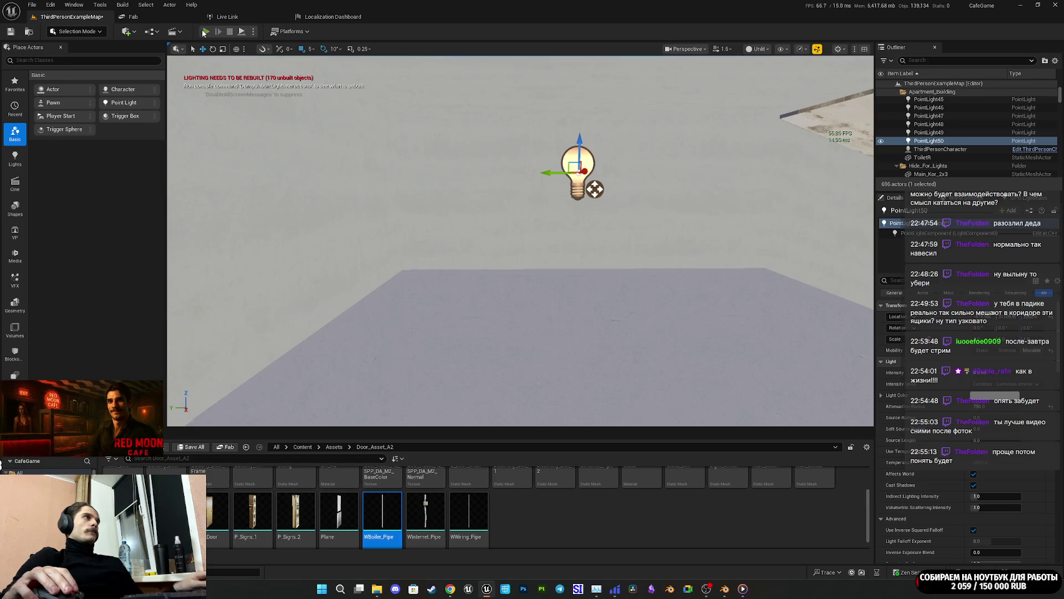
{"action": "key", "text": "alt+p"}
Step: Walk the corridor, out to the balcony, and up the stairwell, then stop playtesting
{"action": "key", "text": "w"}
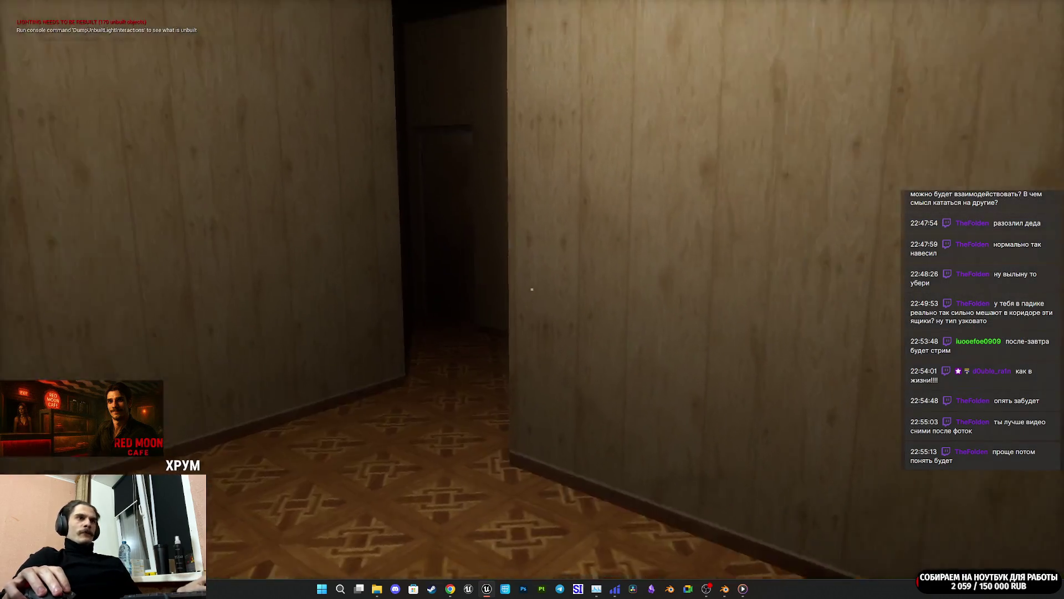
{"action": "key", "text": "w"}
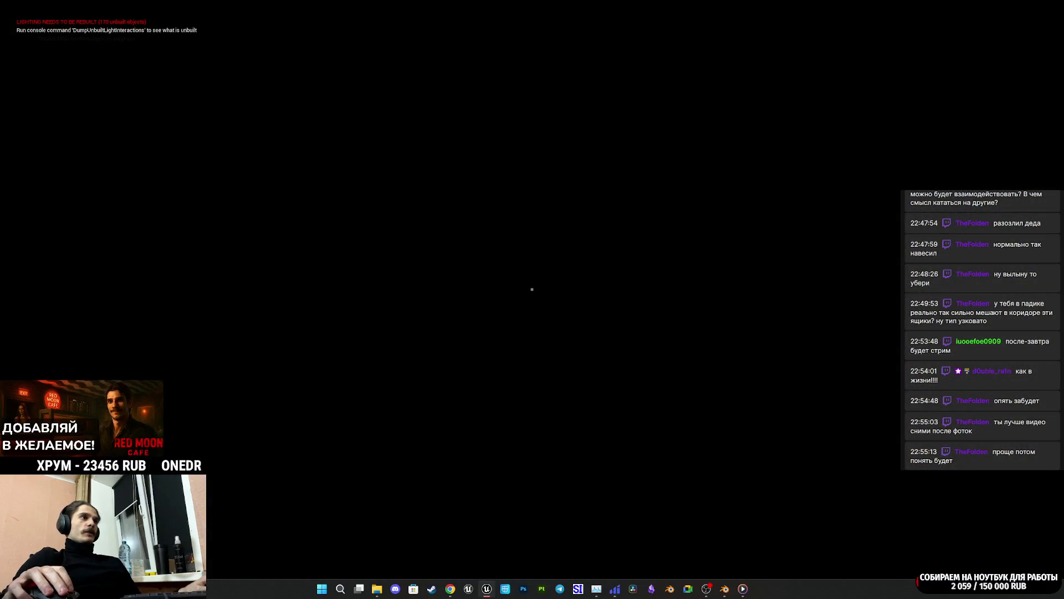
{"action": "key", "text": "w"}
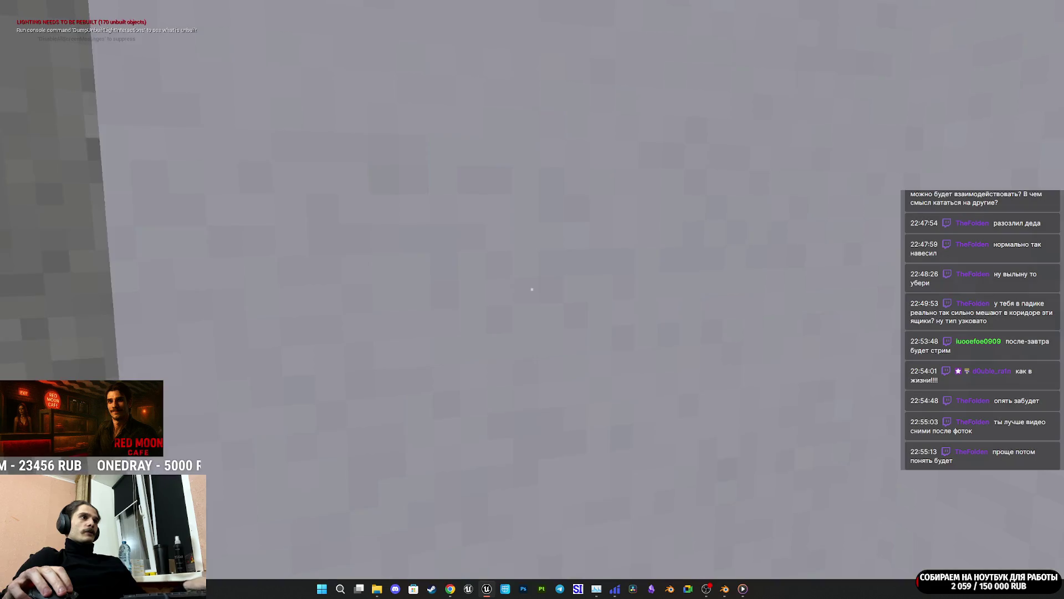
{"action": "key", "text": "w"}
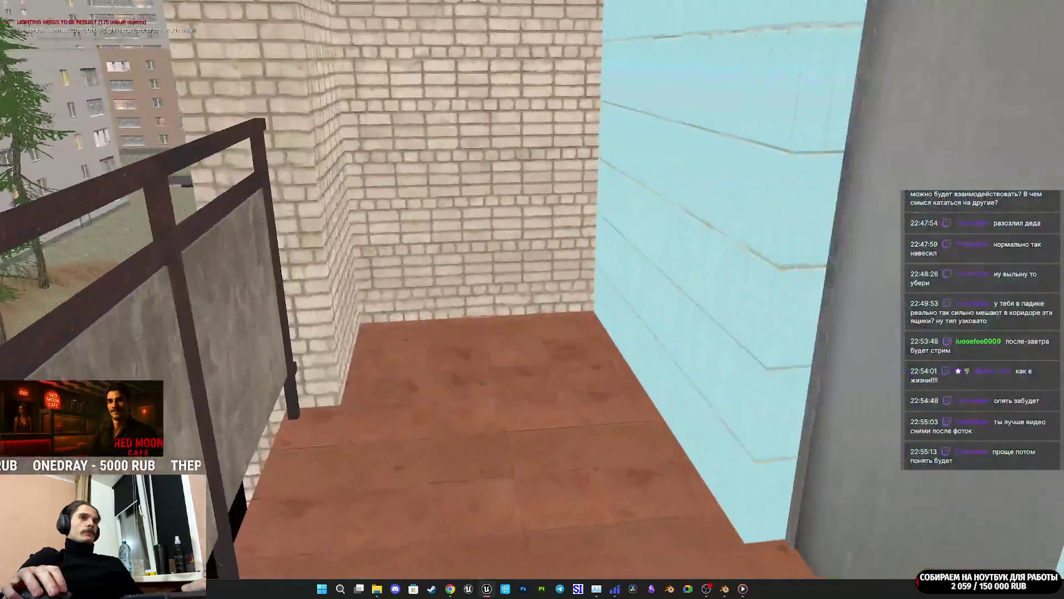
{"action": "key", "text": "w"}
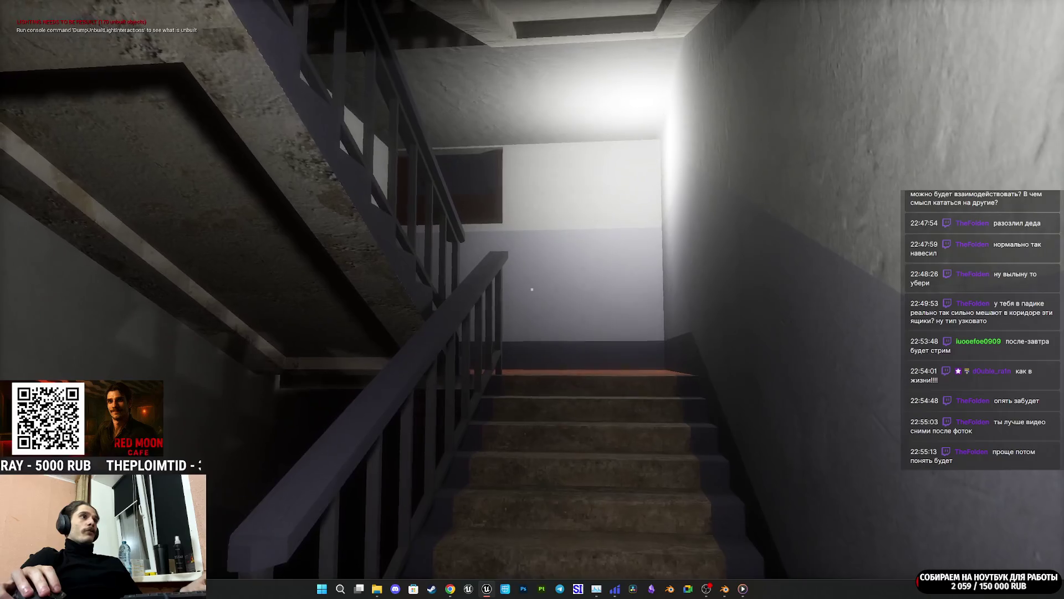
{"action": "key", "text": "w"}
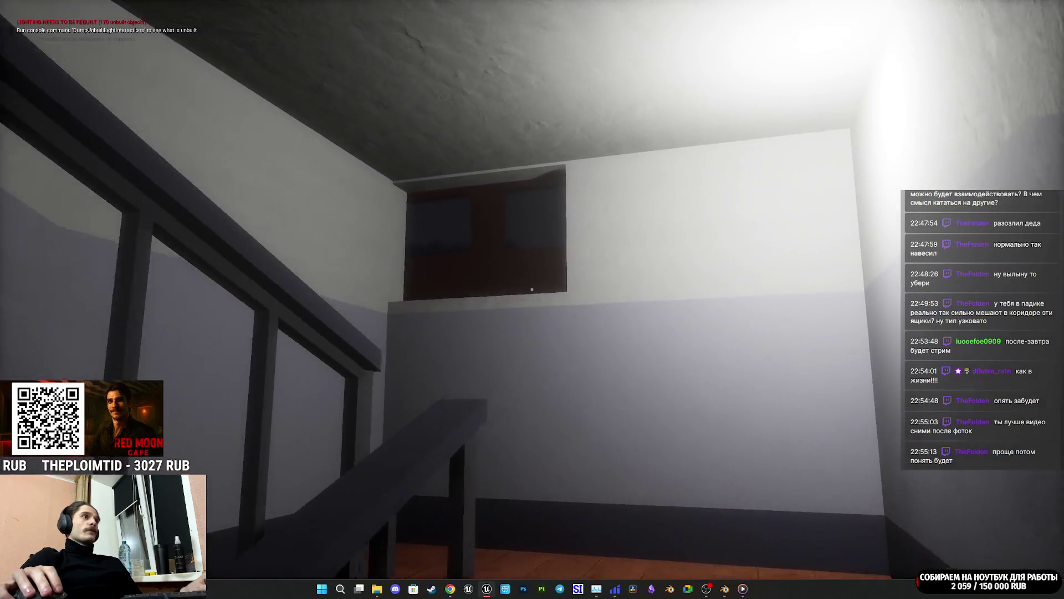
{"action": "key", "text": "w"}
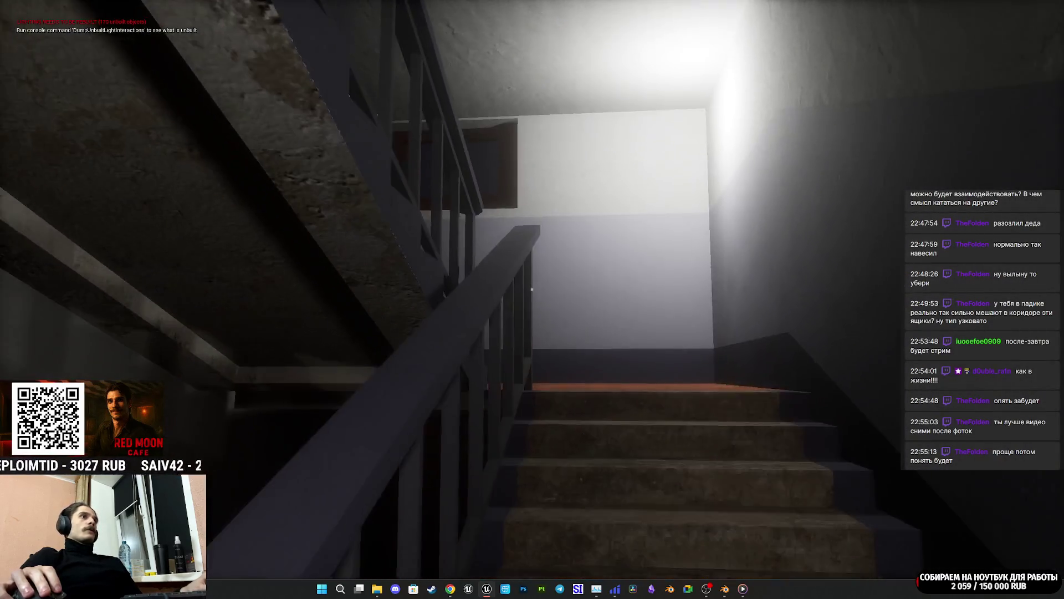
{"action": "key", "text": "Escape"}
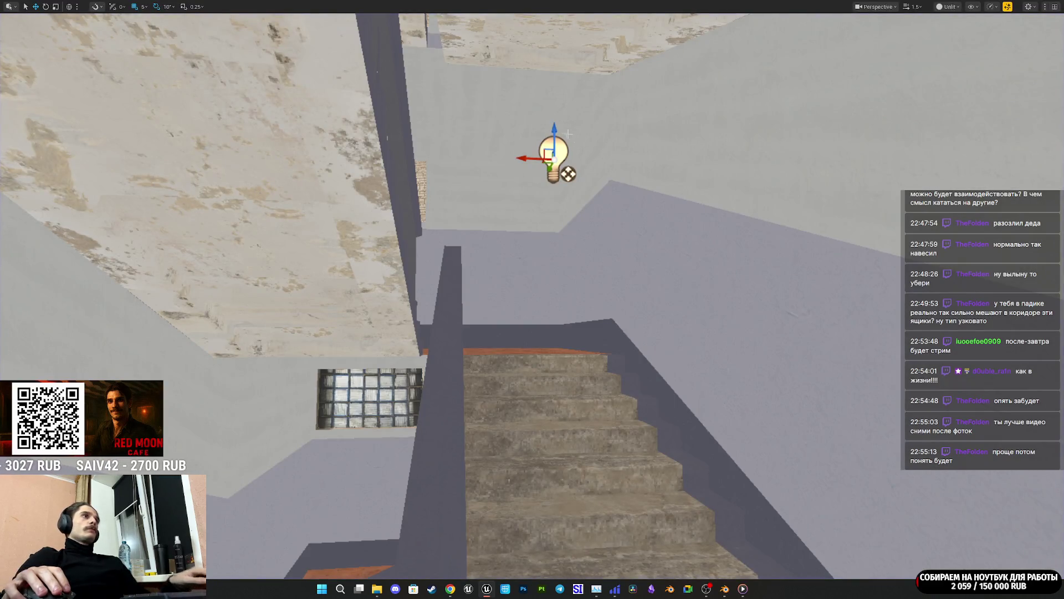
Step: Focus on the light bulb above the stairs, then start another playtest in fullscreen
{"action": "left_click", "coordinate": [553, 160]}
{"action": "key", "text": "f"}
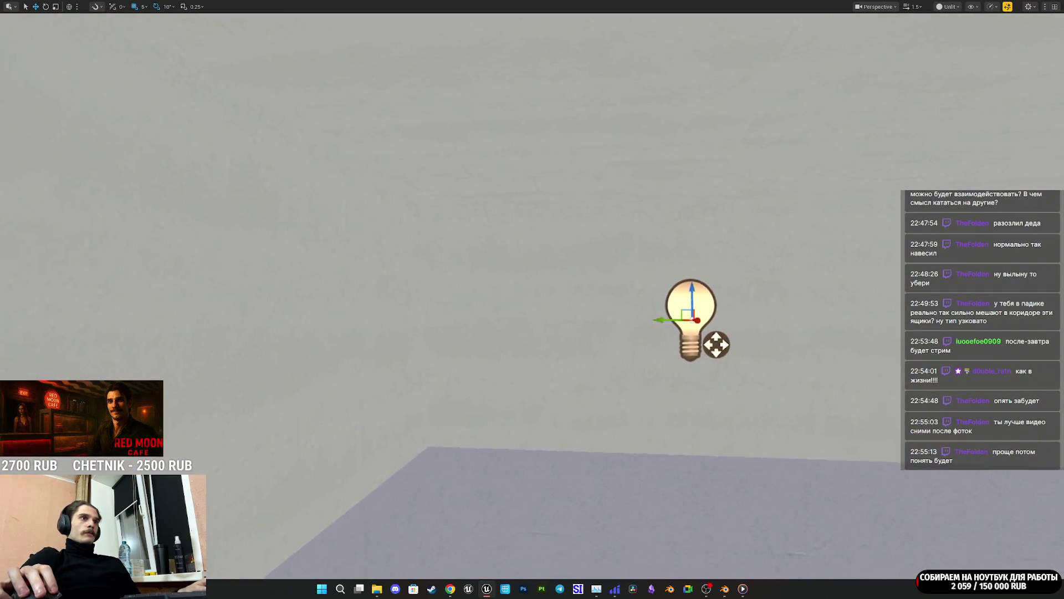
{"action": "key", "text": "f"}
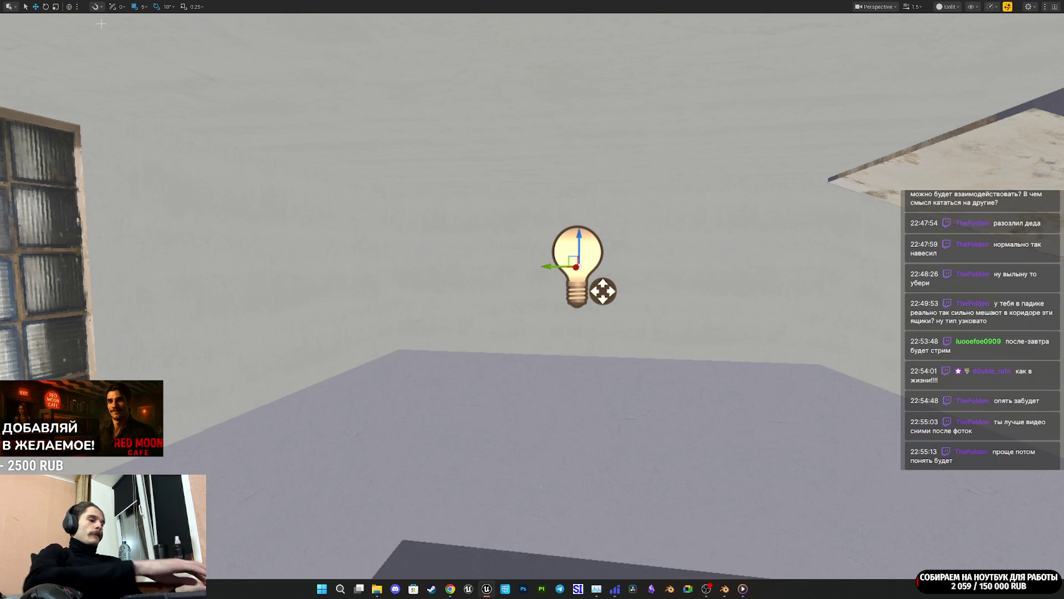
{"action": "key", "text": "alt+p"}
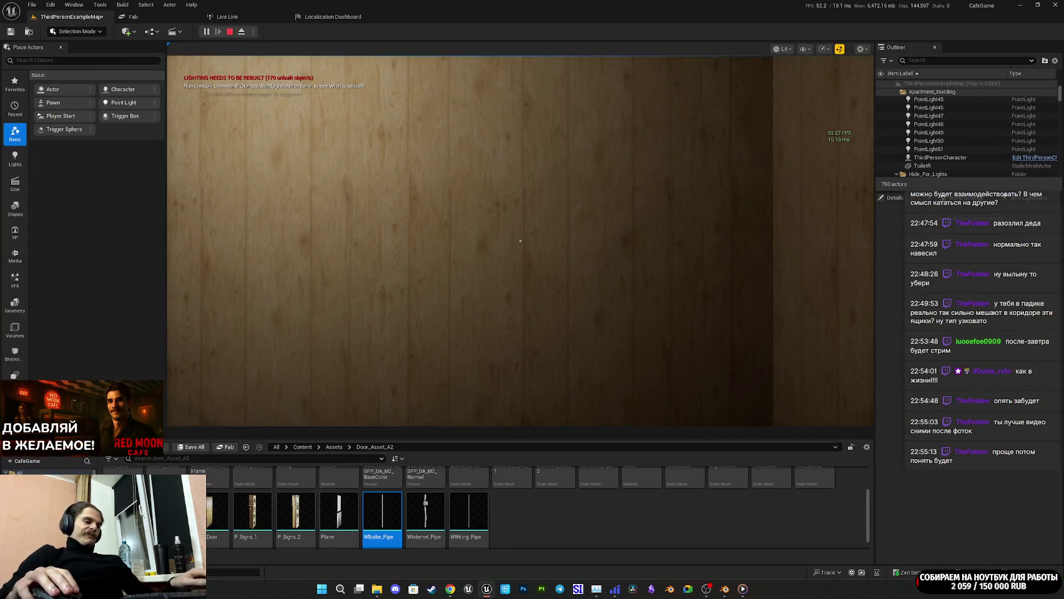
{"action": "key", "text": "F11"}
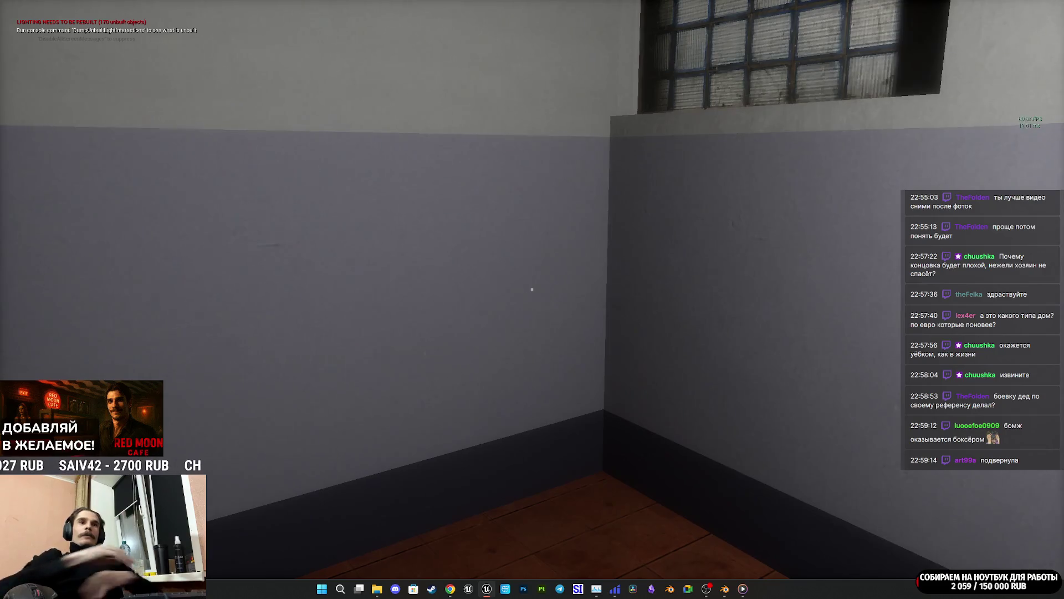
Step: Finish the stairwell walkthrough and press Esc to end the Play in Editor session
{"action": "mouse_move", "coordinate": [532, 288]}
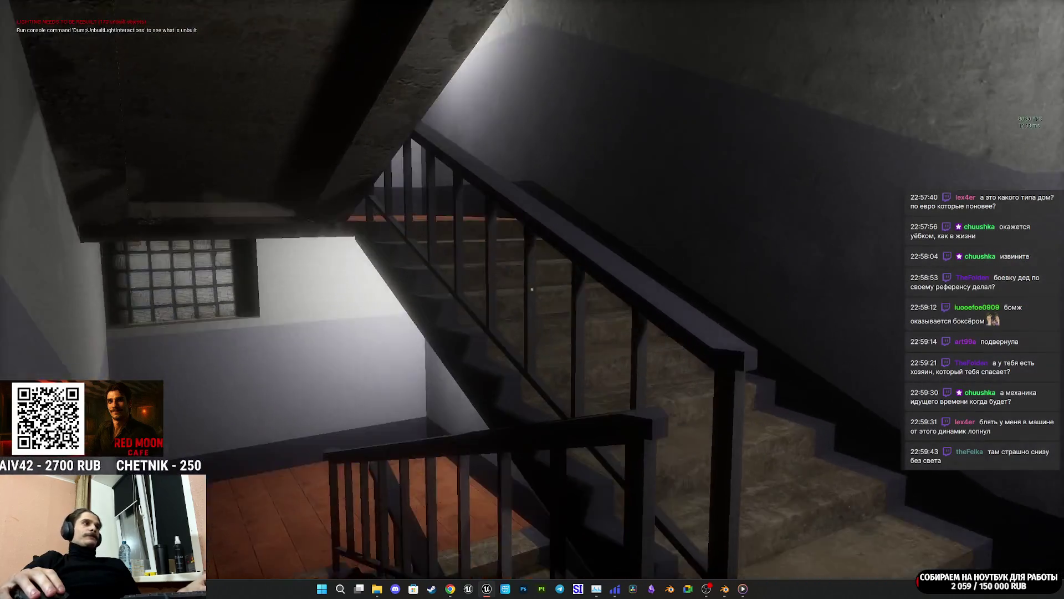
{"action": "key", "text": "Escape"}
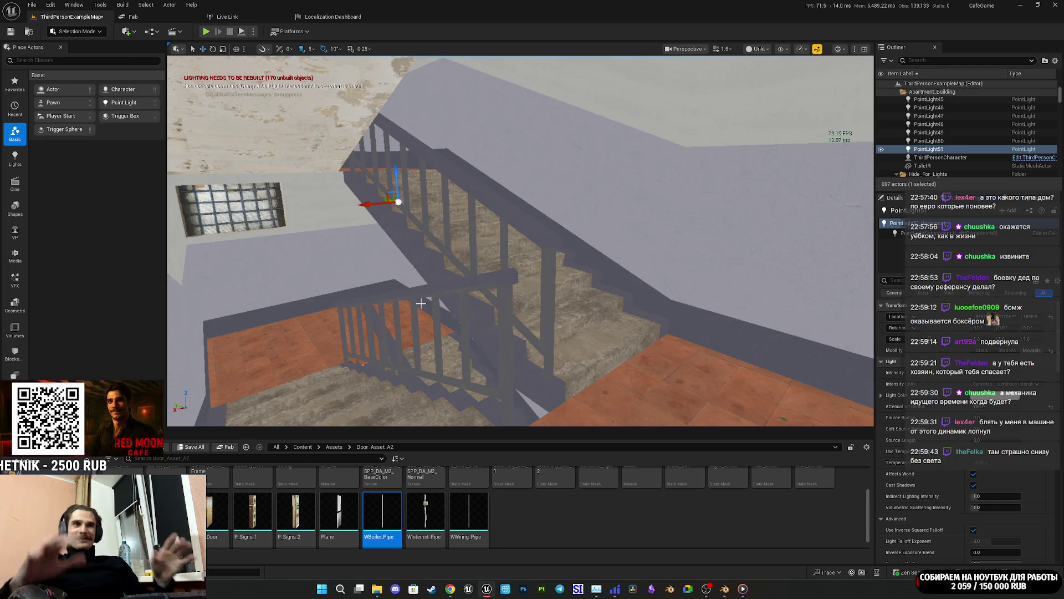
Step: Save all unsaved content, with ThirdPersonExampleMap checked in the Save Content dialog
{"action": "mouse_move", "coordinate": [443, 283]}
{"action": "left_mouse_down"}
{"action": "mouse_move", "coordinate": [482, 222]}
{"action": "mouse_move", "coordinate": [477, 244]}
{"action": "mouse_move", "coordinate": [471, 221]}
{"action": "mouse_move", "coordinate": [466, 255]}
{"action": "mouse_move", "coordinate": [460, 238]}
{"action": "mouse_move", "coordinate": [471, 238]}
{"action": "mouse_move", "coordinate": [471, 249]}
{"action": "mouse_move", "coordinate": [449, 244]}
{"action": "left_mouse_up"}
{"action": "left_click", "coordinate": [190, 446]}
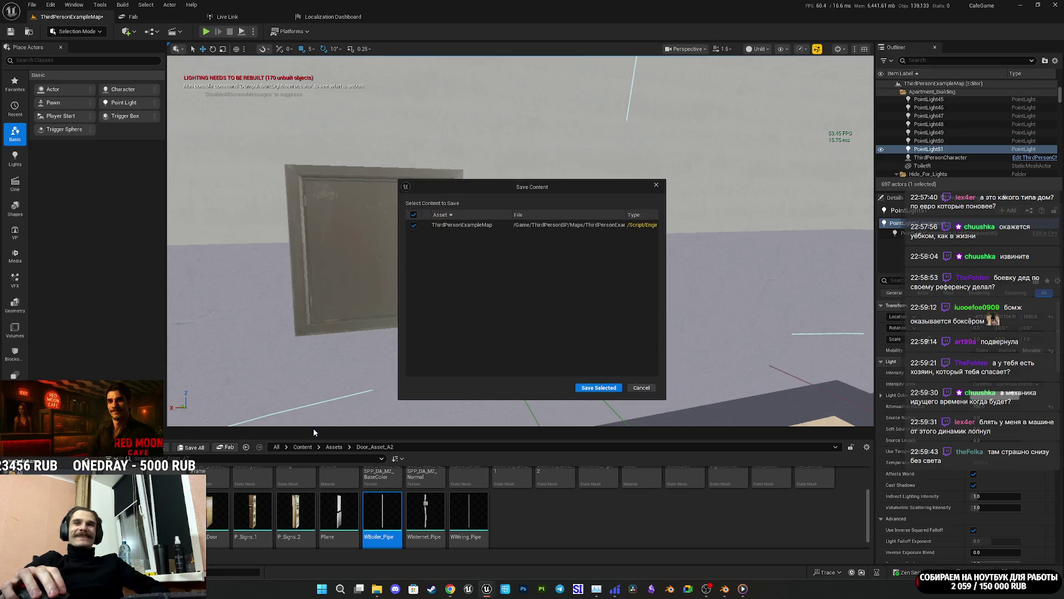
{"action": "left_click", "coordinate": [599, 387]}
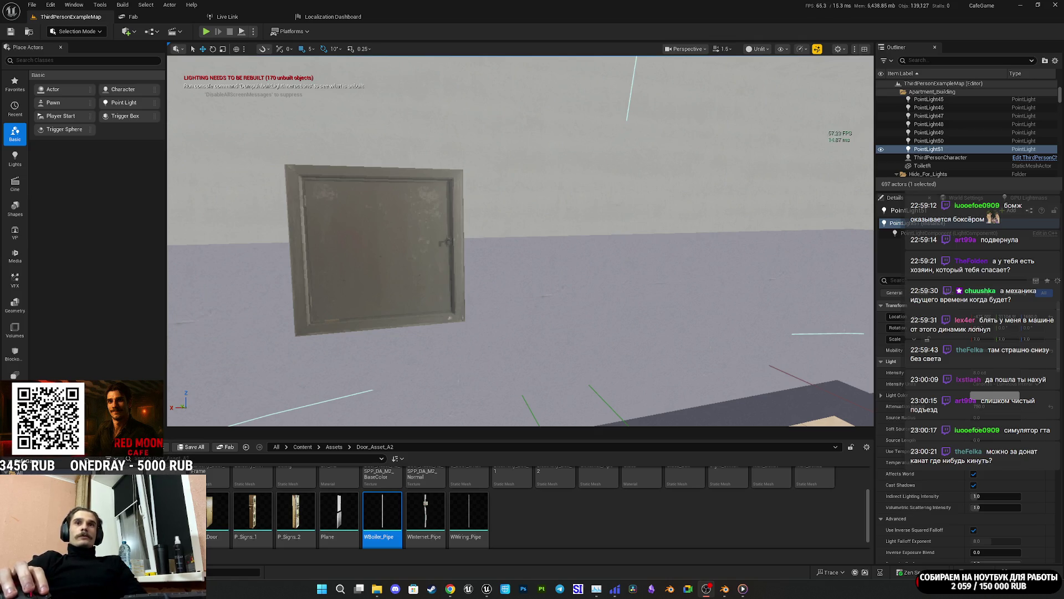
Step: Fly back from the wall to view the building facade, surrounding blocks and roof
{"action": "key", "text": "s"}
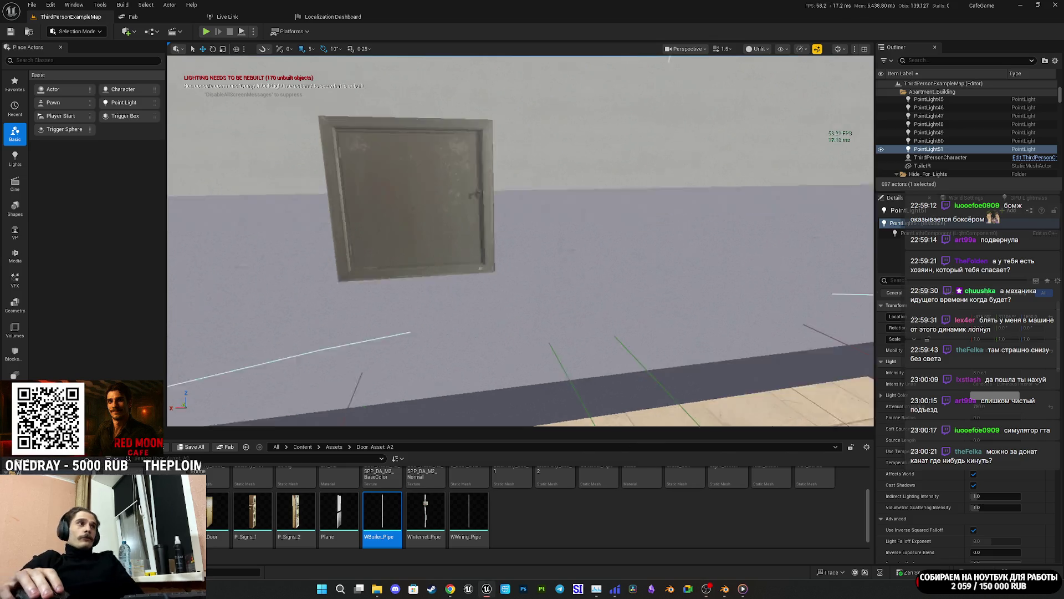
{"action": "key", "text": "s"}
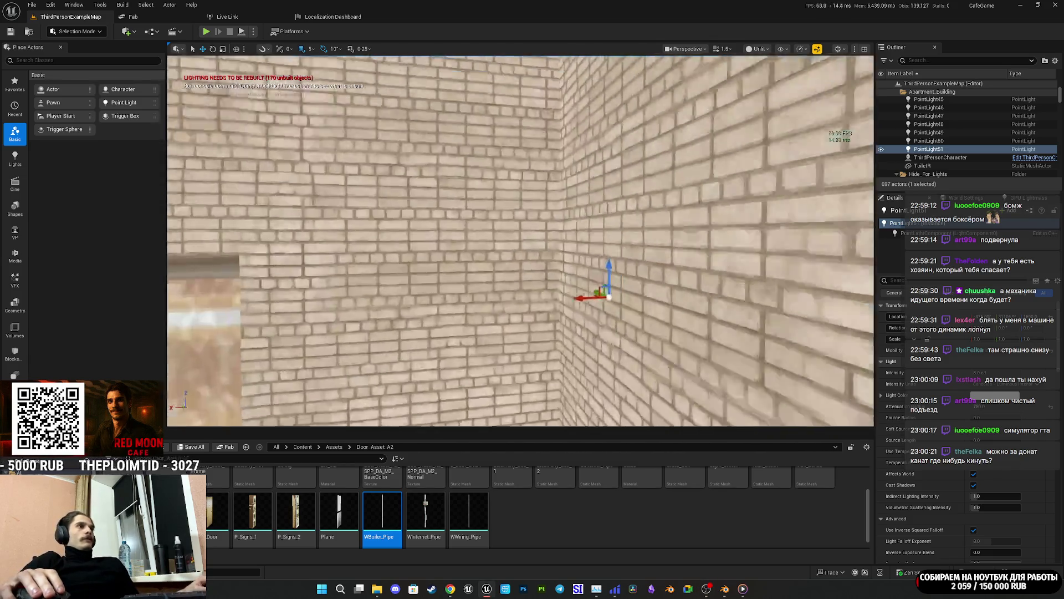
{"action": "key", "text": "s"}
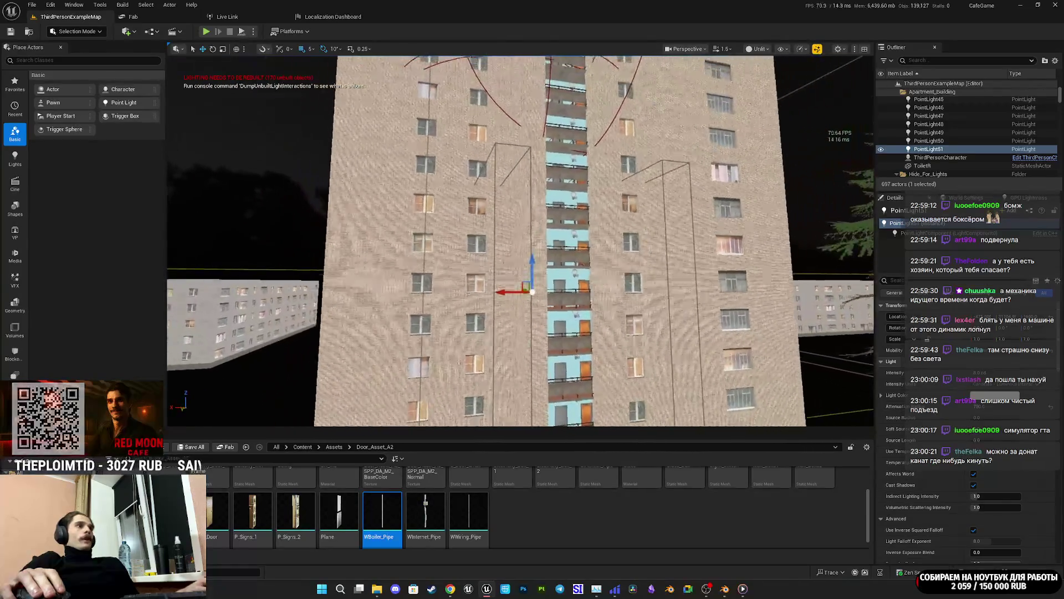
{"action": "key", "text": "s"}
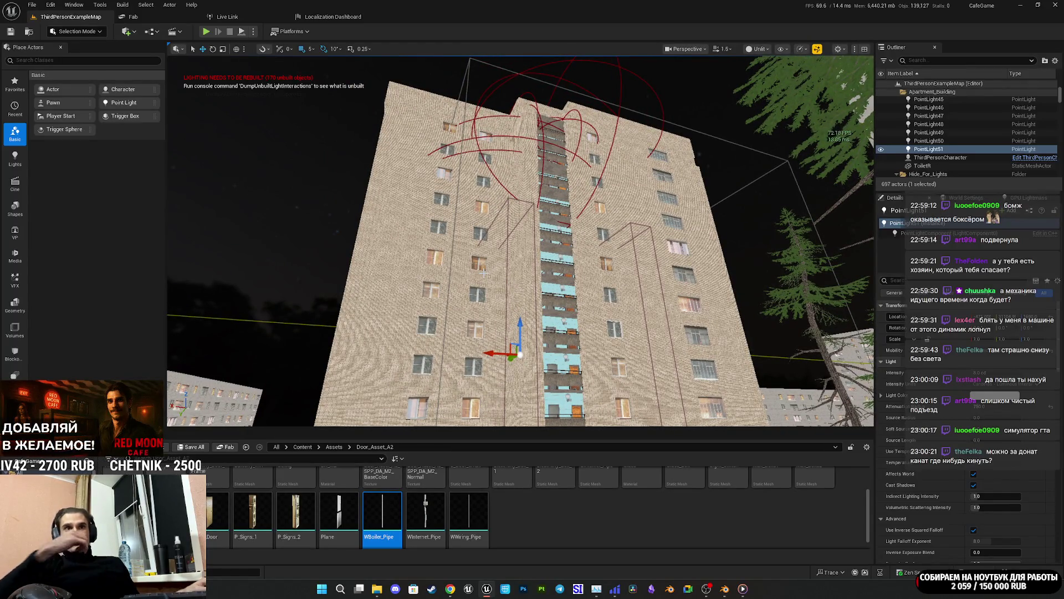
Step: Fly through the brick entrance, up the staircase and down the upstairs hallway
{"action": "key", "text": "w"}
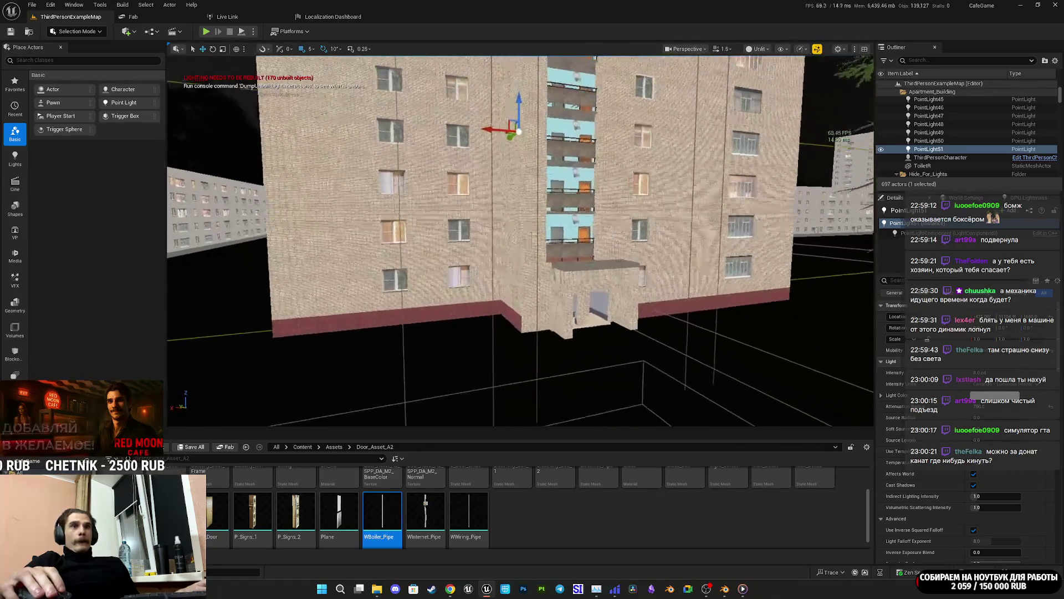
{"action": "key", "text": "w"}
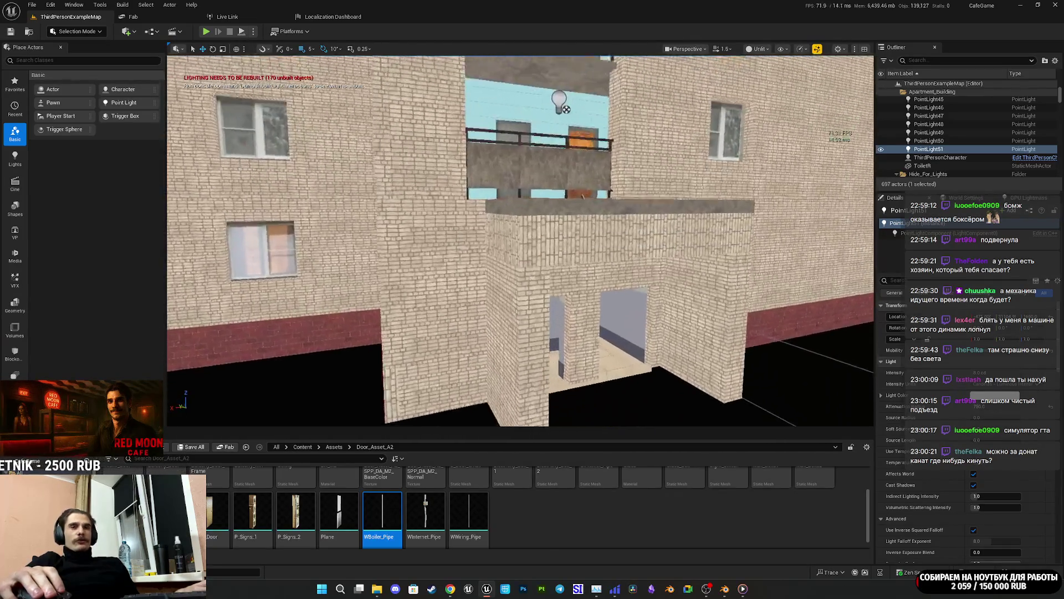
{"action": "key", "text": "w"}
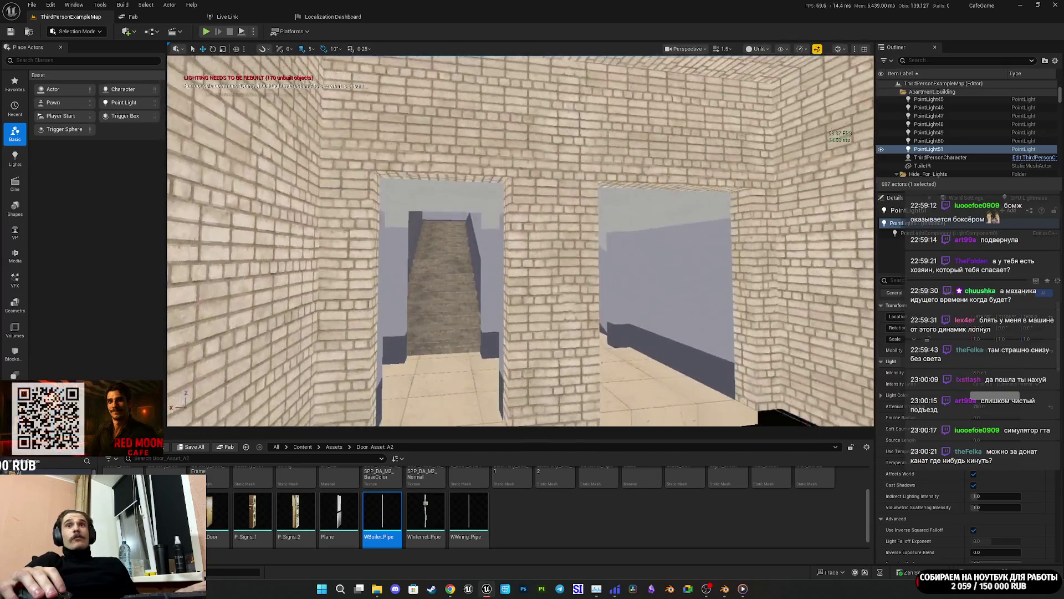
{"action": "key", "text": "w"}
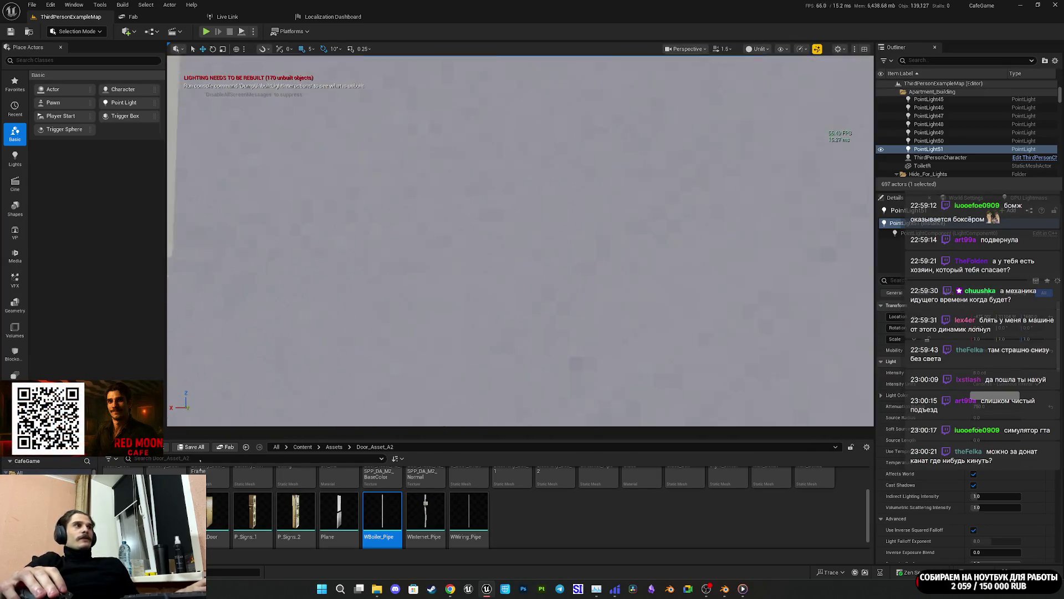
{"action": "key", "text": "w"}
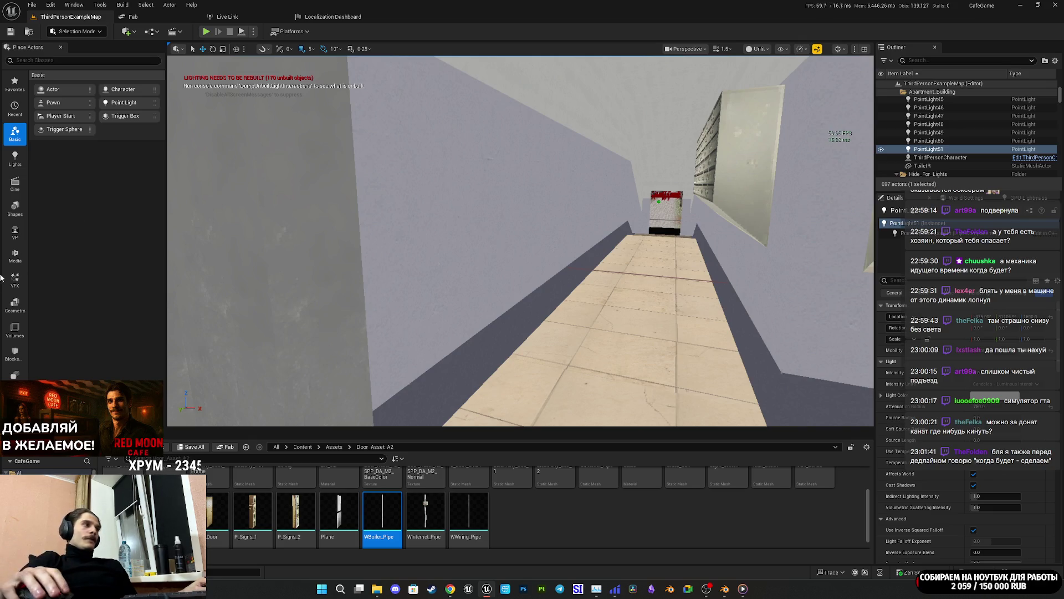
{"action": "key", "text": "ctrl+z"}
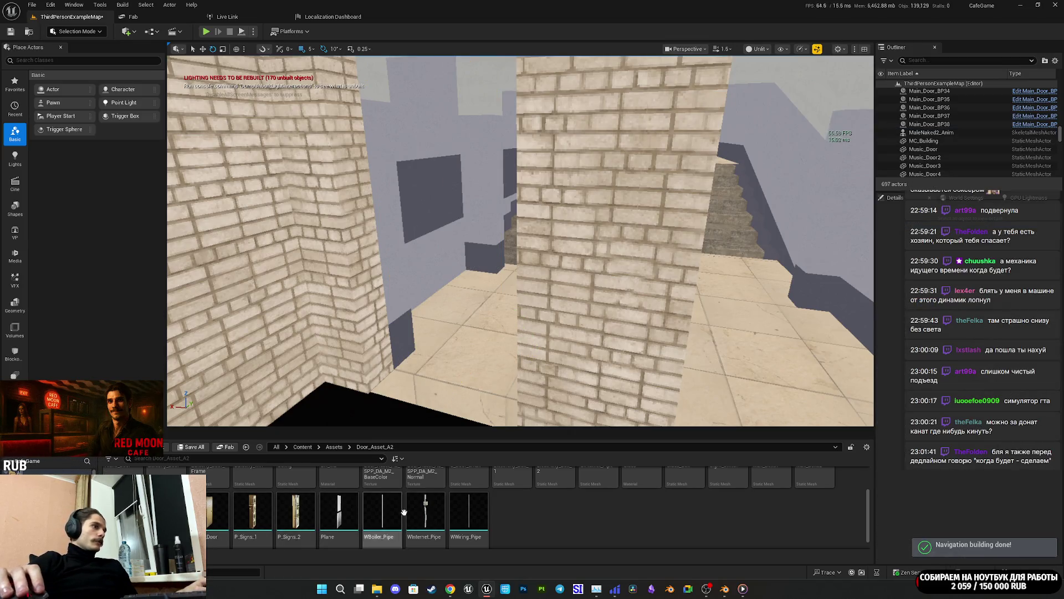
Step: Find E_Door_Small in the Content Browser and place it in the brick stairwell doorway
{"action": "scroll", "coordinate": [487, 519], "scroll_direction": "up", "scroll_amount": 1}
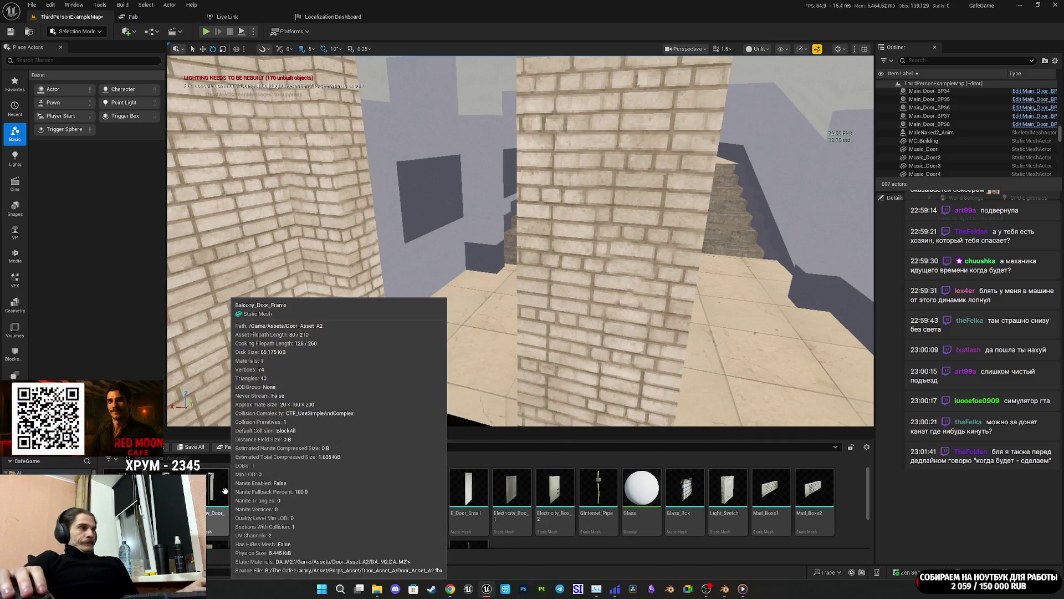
{"action": "mouse_move", "coordinate": [304, 482]}
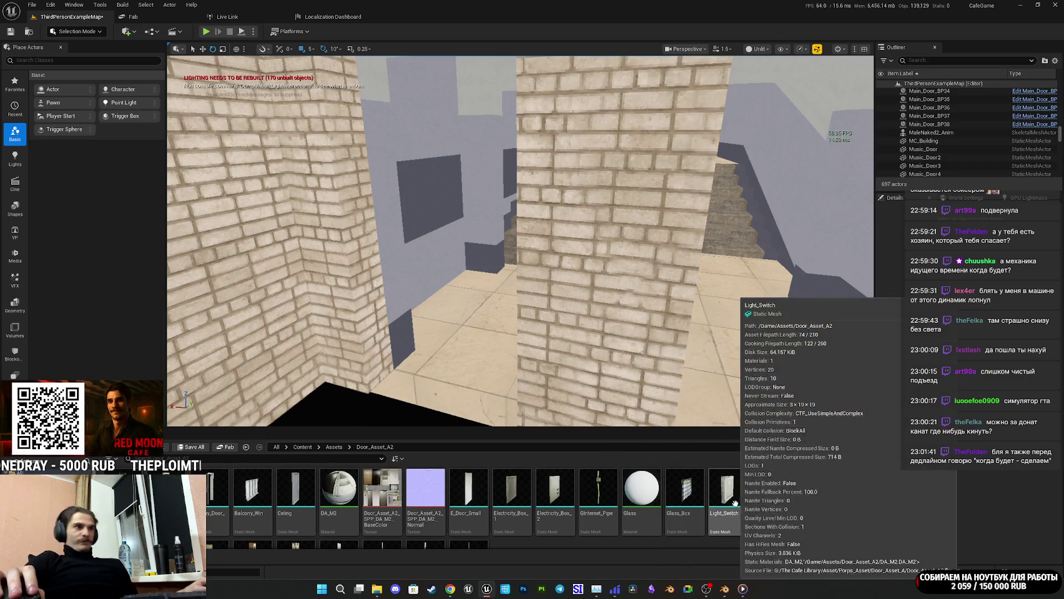
{"action": "scroll", "coordinate": [693, 507], "scroll_direction": "down", "scroll_amount": 2}
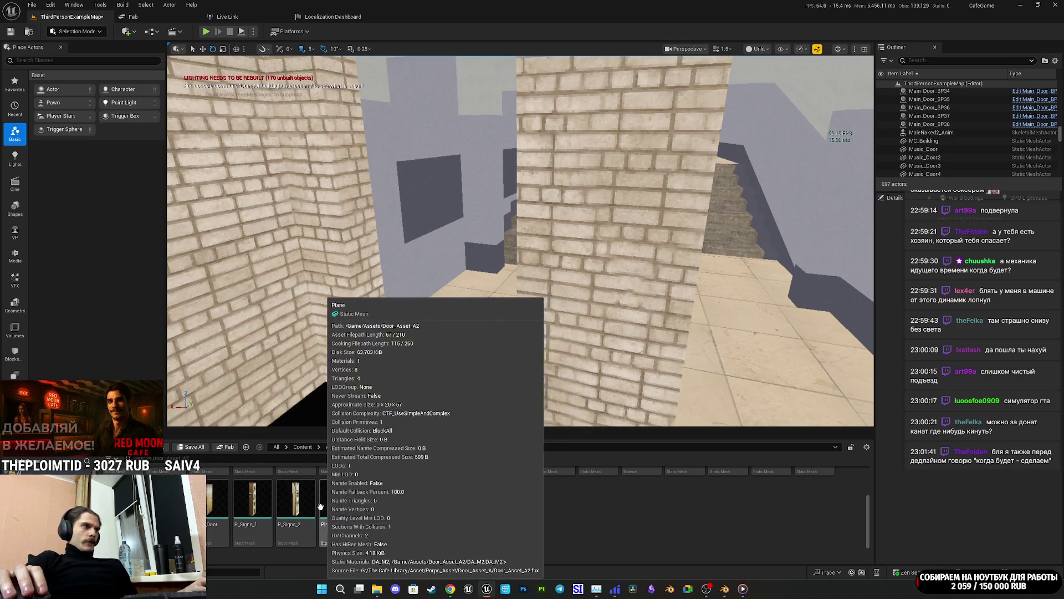
{"action": "mouse_move", "coordinate": [229, 502]}
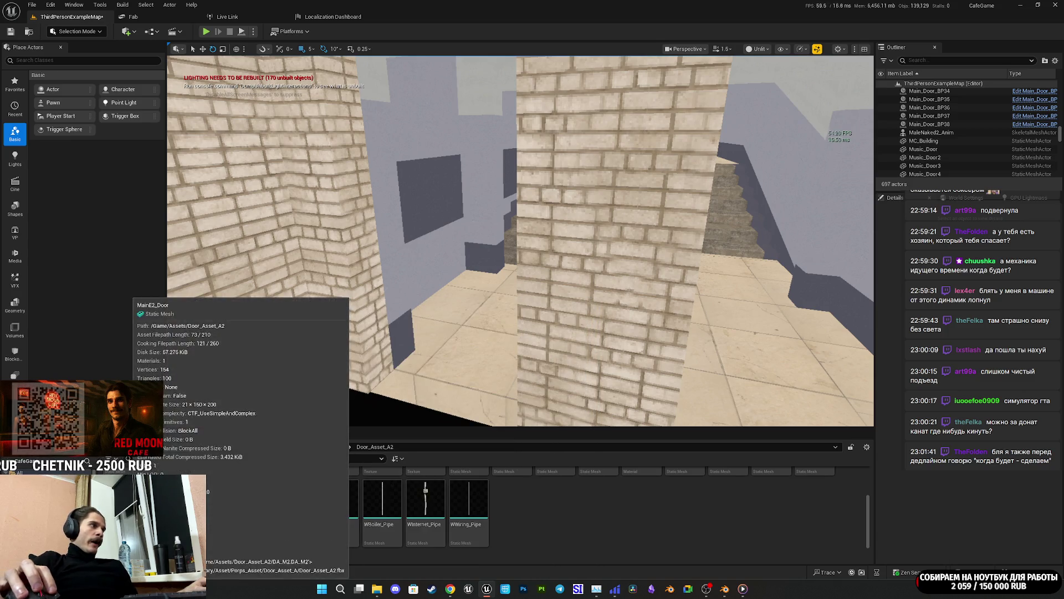
{"action": "mouse_move", "coordinate": [347, 508]}
{"action": "left_mouse_down"}
{"action": "mouse_move", "coordinate": [437, 360]}
{"action": "mouse_move", "coordinate": [288, 499]}
{"action": "left_mouse_up"}
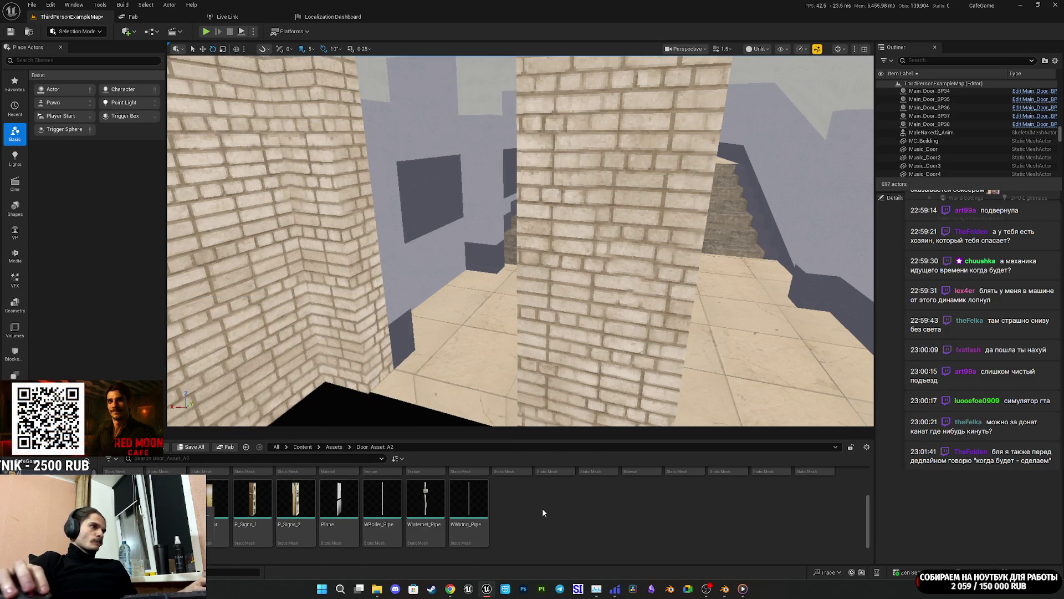
{"action": "scroll", "coordinate": [421, 514], "scroll_direction": "up", "scroll_amount": 3}
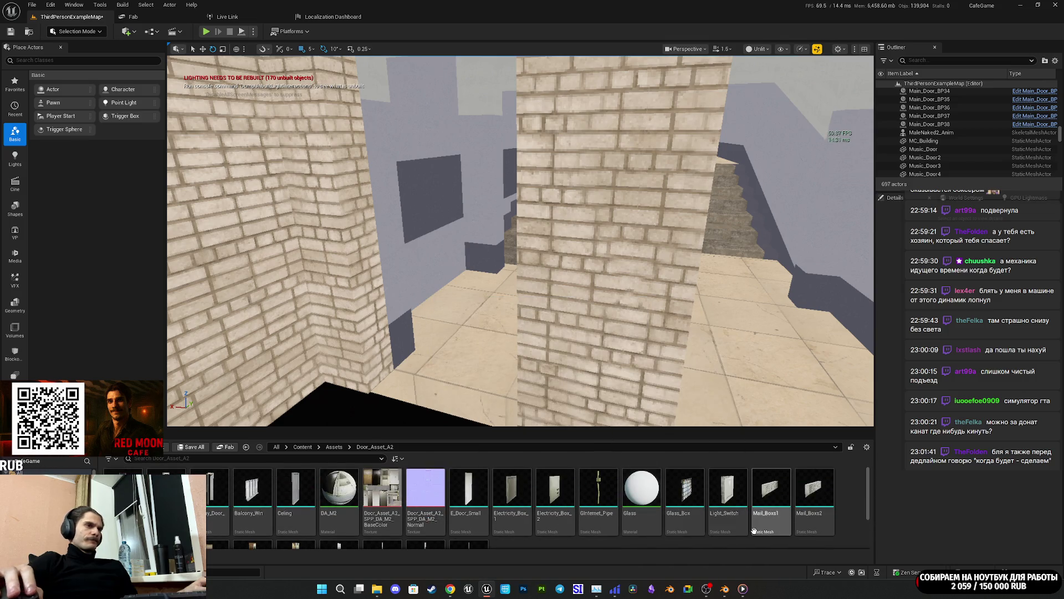
{"action": "left_click", "coordinate": [471, 487]}
{"action": "mouse_move", "coordinate": [472, 486]}
{"action": "left_mouse_down"}
{"action": "mouse_move", "coordinate": [483, 404]}
{"action": "mouse_move", "coordinate": [437, 412]}
{"action": "left_mouse_up"}
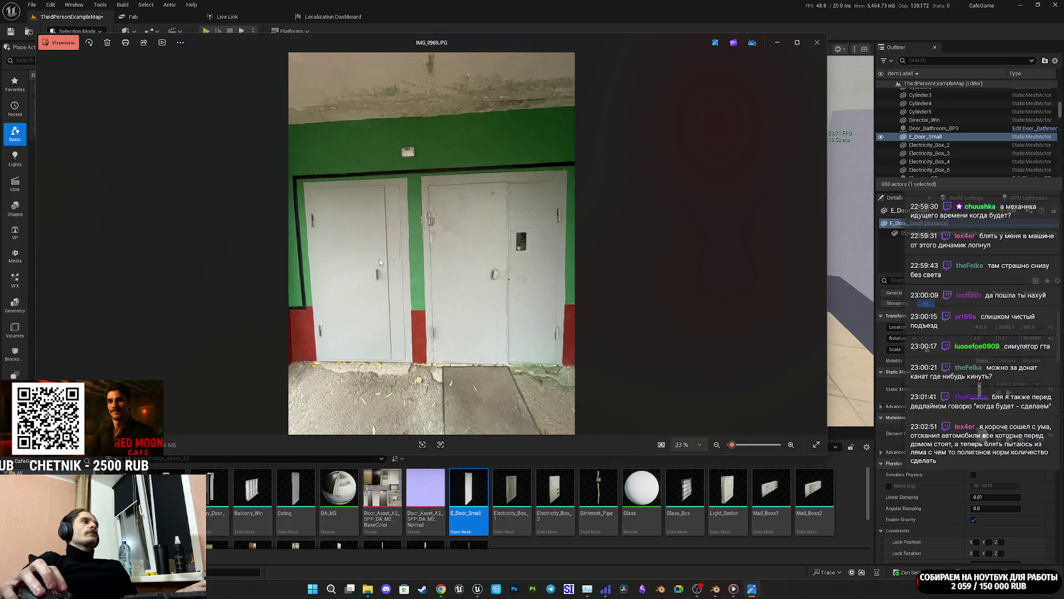
Step: Close the reference photo, turn the small door 180° and nudge it against the brick wall
{"action": "left_click", "coordinate": [819, 48]}
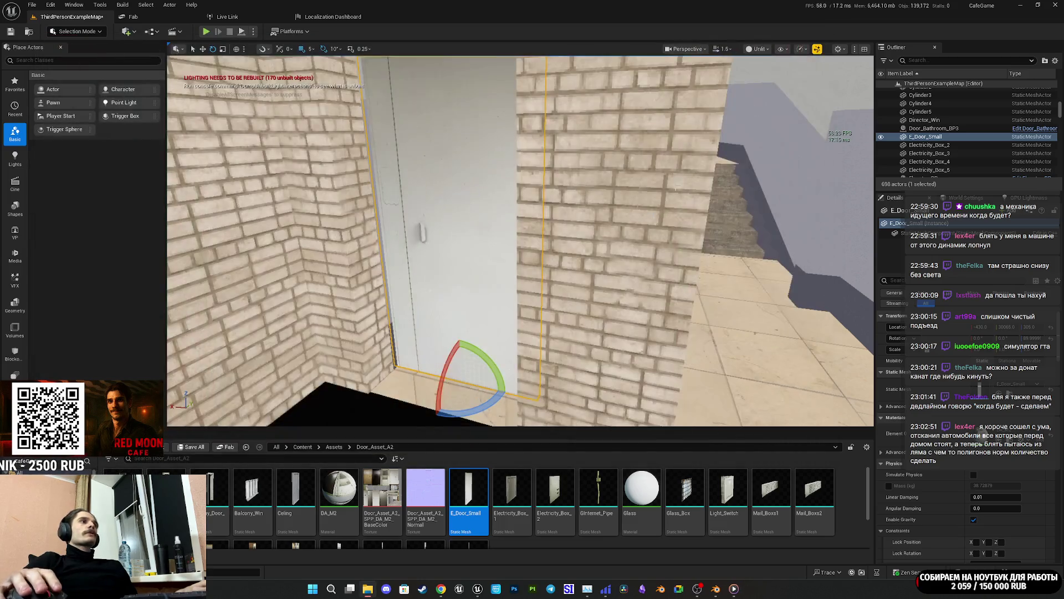
{"action": "left_click_drag", "start_coordinate": [452, 420], "coordinate": [468, 413]}
{"action": "key", "text": "w"}
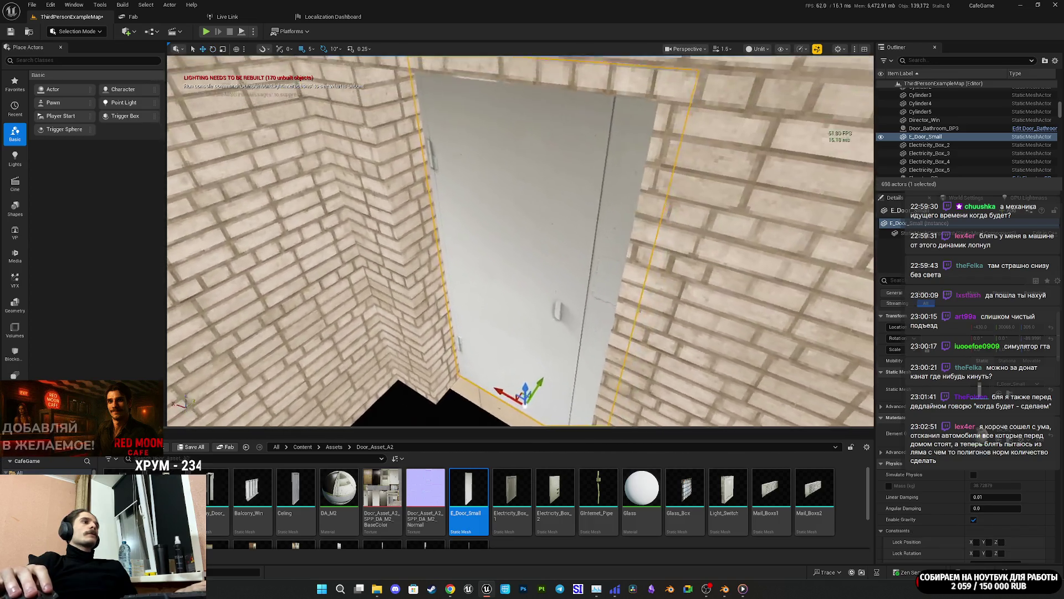
{"action": "left_click_drag", "start_coordinate": [494, 379], "coordinate": [495, 380]}
{"action": "left_click_drag", "start_coordinate": [641, 324], "coordinate": [629, 329]}
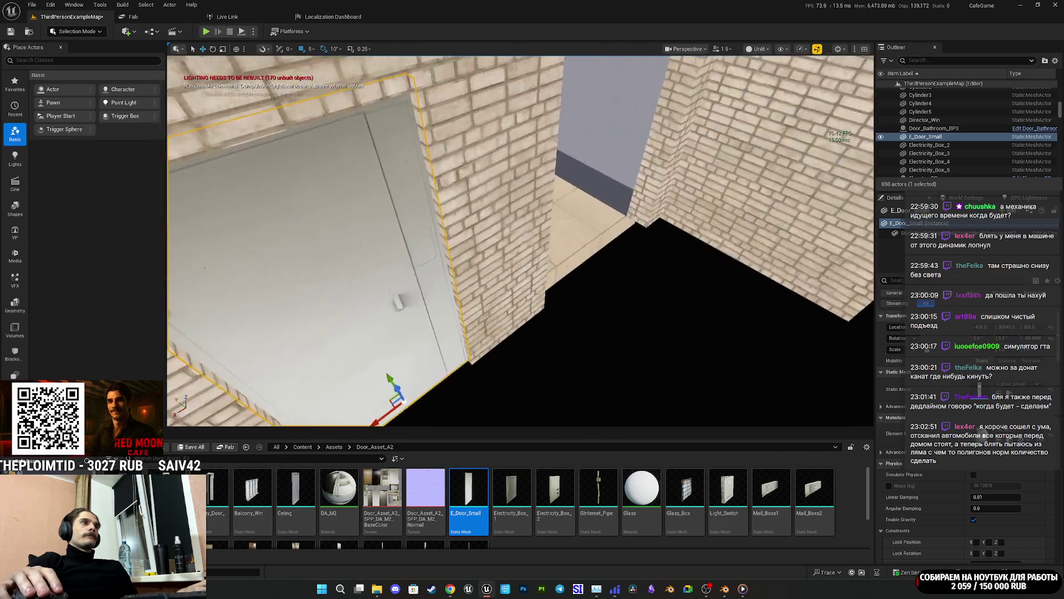
{"action": "left_click_drag", "start_coordinate": [629, 329], "coordinate": [629, 329]}
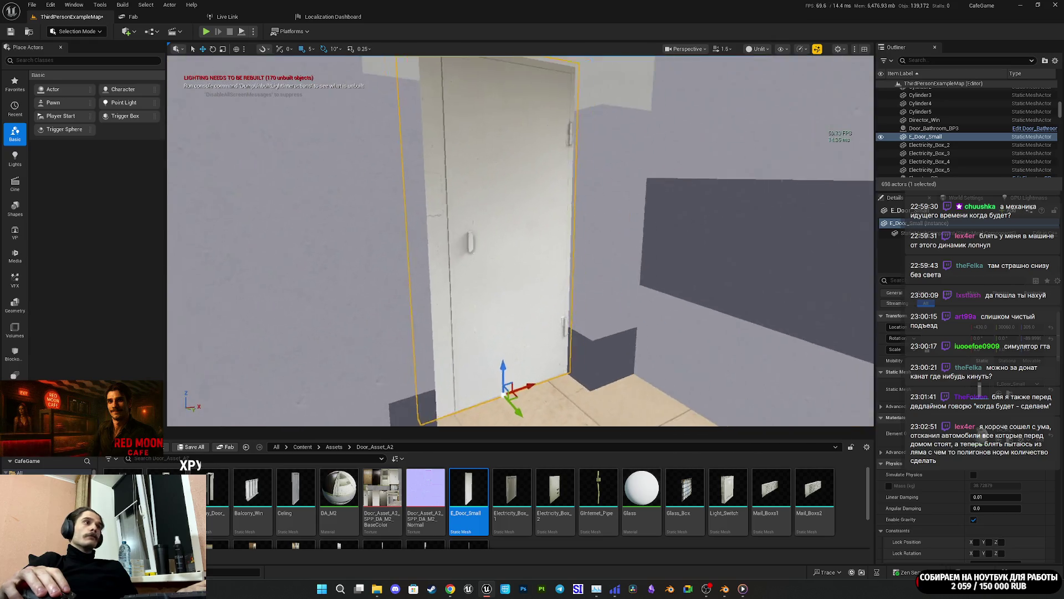
{"action": "mouse_move", "coordinate": [521, 241]}
{"action": "left_mouse_down"}
{"action": "mouse_move", "coordinate": [587, 210]}
{"action": "mouse_move", "coordinate": [543, 227]}
{"action": "mouse_move", "coordinate": [565, 222]}
{"action": "mouse_move", "coordinate": [543, 255]}
{"action": "mouse_move", "coordinate": [560, 227]}
{"action": "mouse_move", "coordinate": [538, 249]}
{"action": "mouse_move", "coordinate": [554, 238]}
{"action": "mouse_move", "coordinate": [543, 227]}
{"action": "mouse_move", "coordinate": [554, 227]}
{"action": "mouse_move", "coordinate": [543, 238]}
{"action": "mouse_move", "coordinate": [554, 232]}
{"action": "left_mouse_up"}
{"action": "left_click_drag", "start_coordinate": [598, 311], "coordinate": [598, 311]}
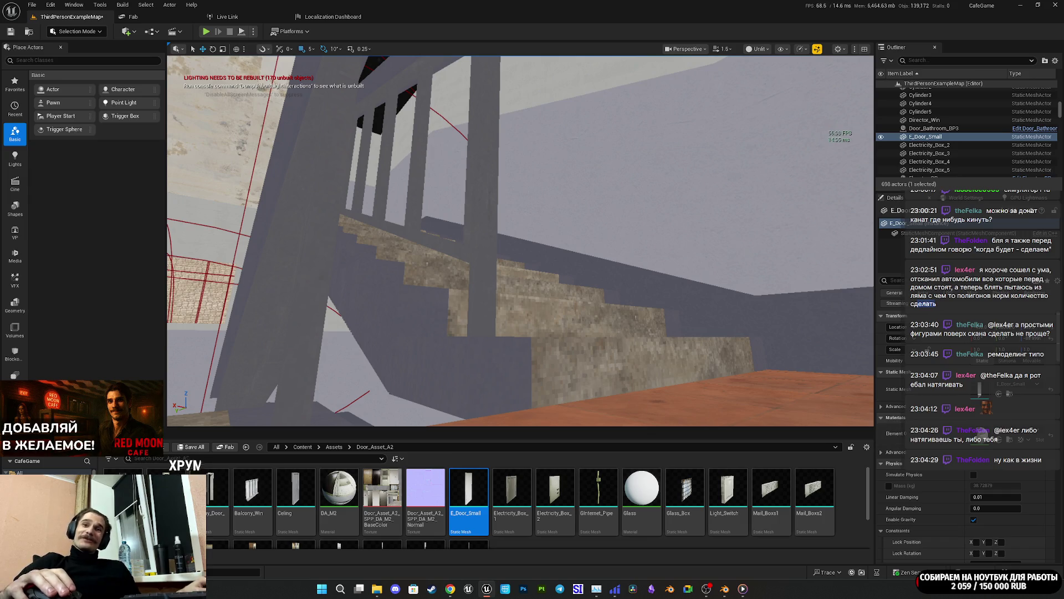
Step: Fly to the tiled landing and drop the Ceiling slatted panel there at the foot of the stairs
{"action": "key", "text": "w"}
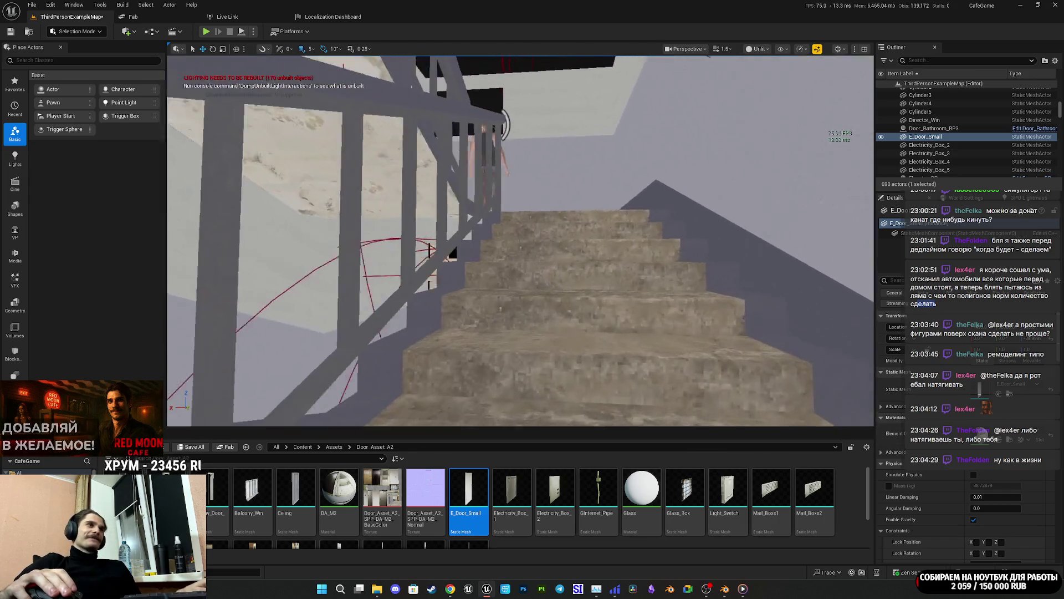
{"action": "key", "text": "e"}
{"action": "key", "text": "s"}
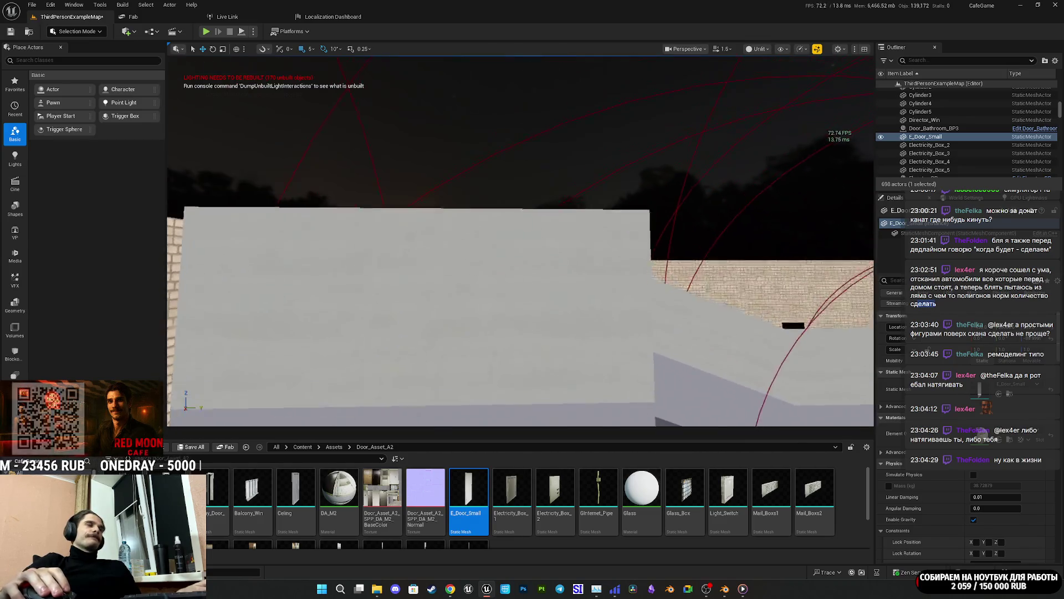
{"action": "key", "text": "s"}
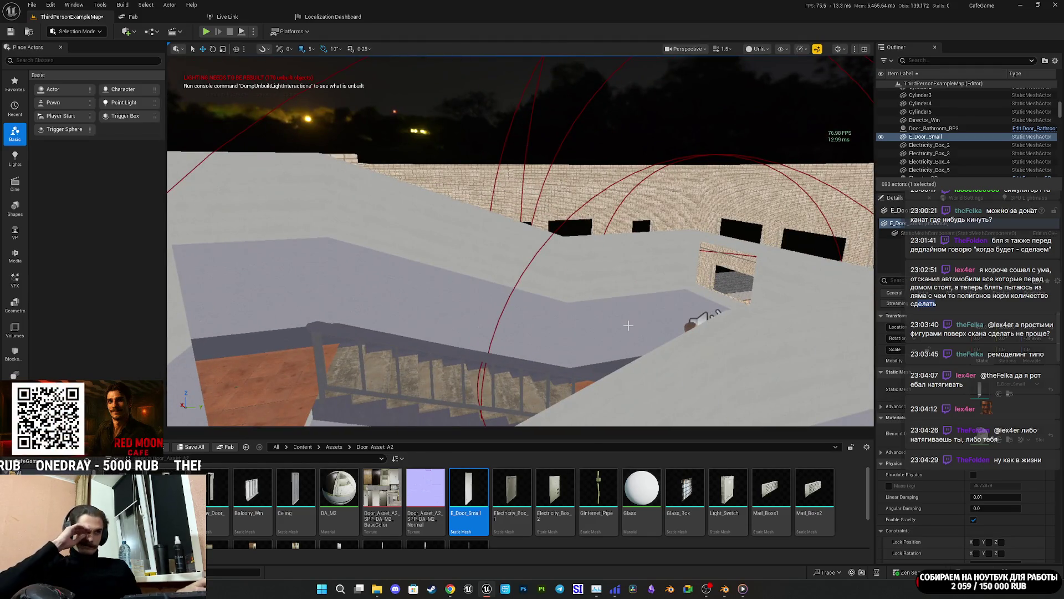
{"action": "left_click_drag", "start_coordinate": [628, 326], "coordinate": [543, 300]}
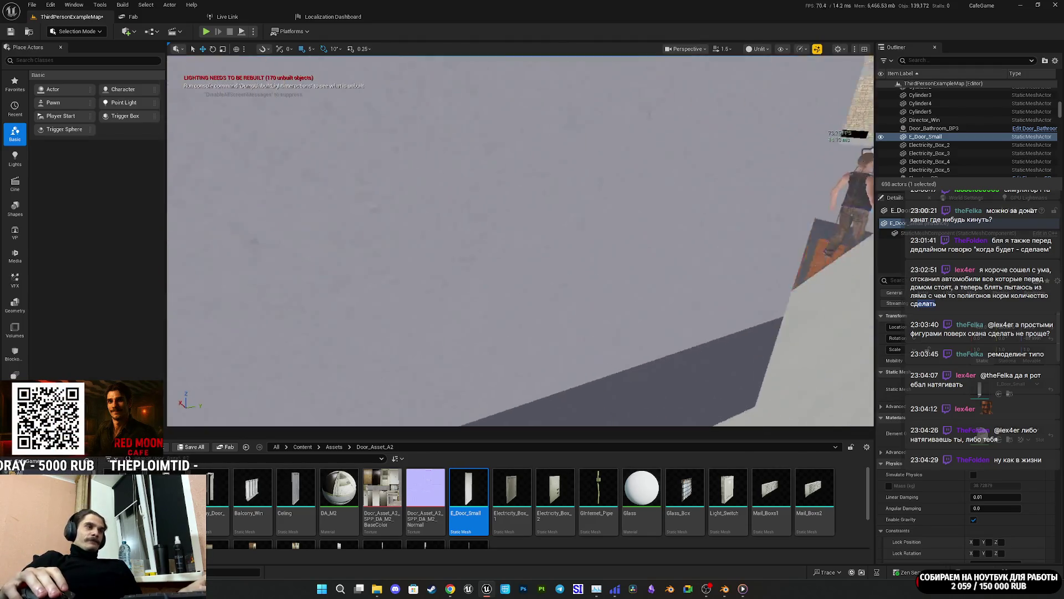
{"action": "key", "text": "s"}
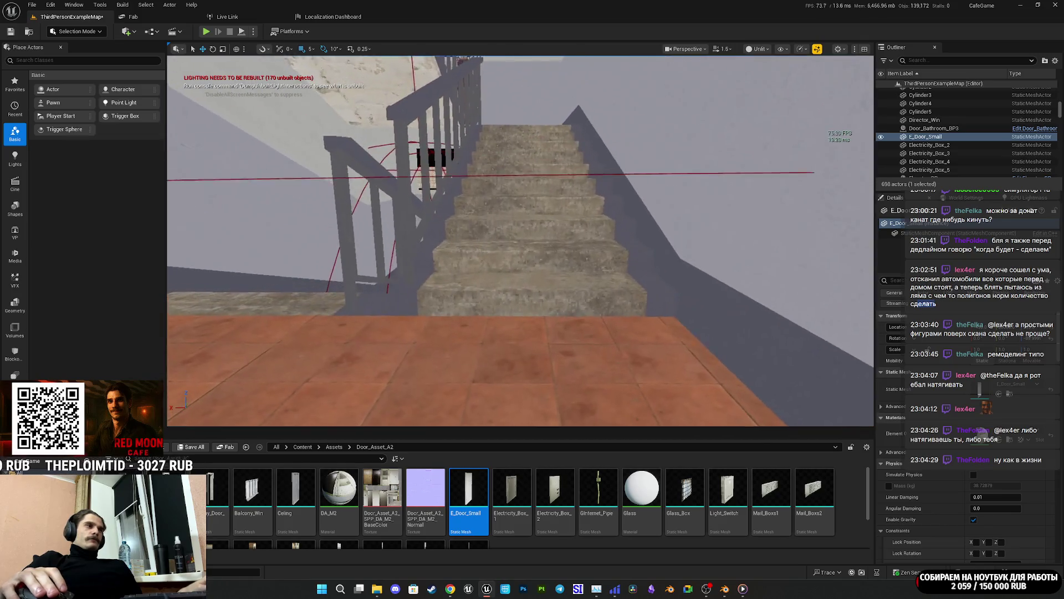
{"action": "scroll", "coordinate": [265, 515], "scroll_direction": "down", "scroll_amount": 2}
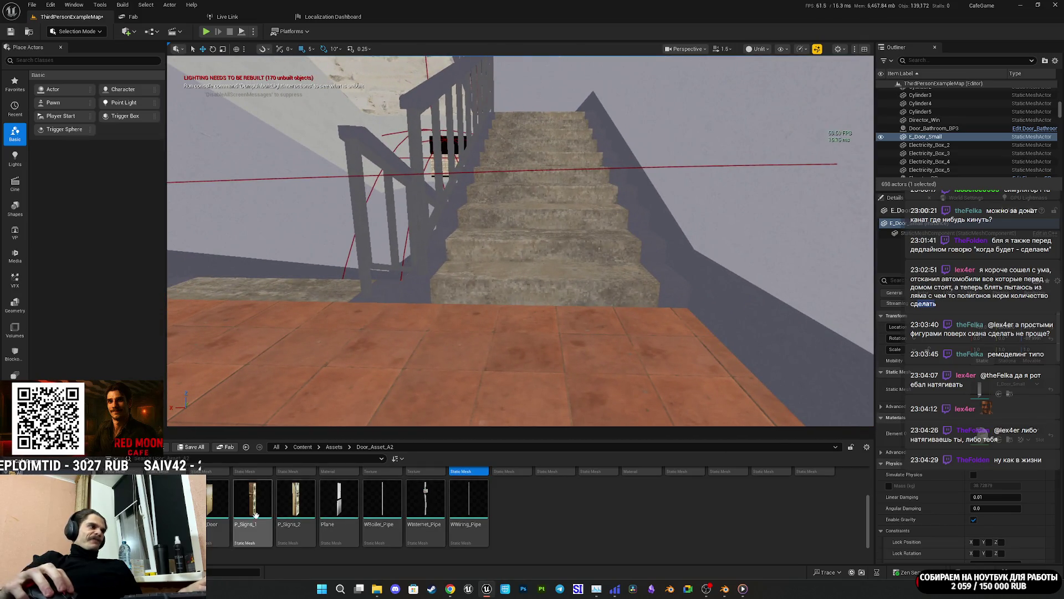
{"action": "scroll", "coordinate": [265, 516], "scroll_direction": "up", "scroll_amount": 2}
{"action": "mouse_move", "coordinate": [296, 490]}
{"action": "left_mouse_down"}
{"action": "mouse_move", "coordinate": [333, 444]}
{"action": "mouse_move", "coordinate": [546, 281]}
{"action": "mouse_move", "coordinate": [558, 328]}
{"action": "mouse_move", "coordinate": [549, 346]}
{"action": "mouse_move", "coordinate": [566, 347]}
{"action": "mouse_move", "coordinate": [553, 330]}
{"action": "left_mouse_up"}
Step: Finish turning the Ceiling panel upright and check its placement from several angles
{"action": "key", "text": "w"}
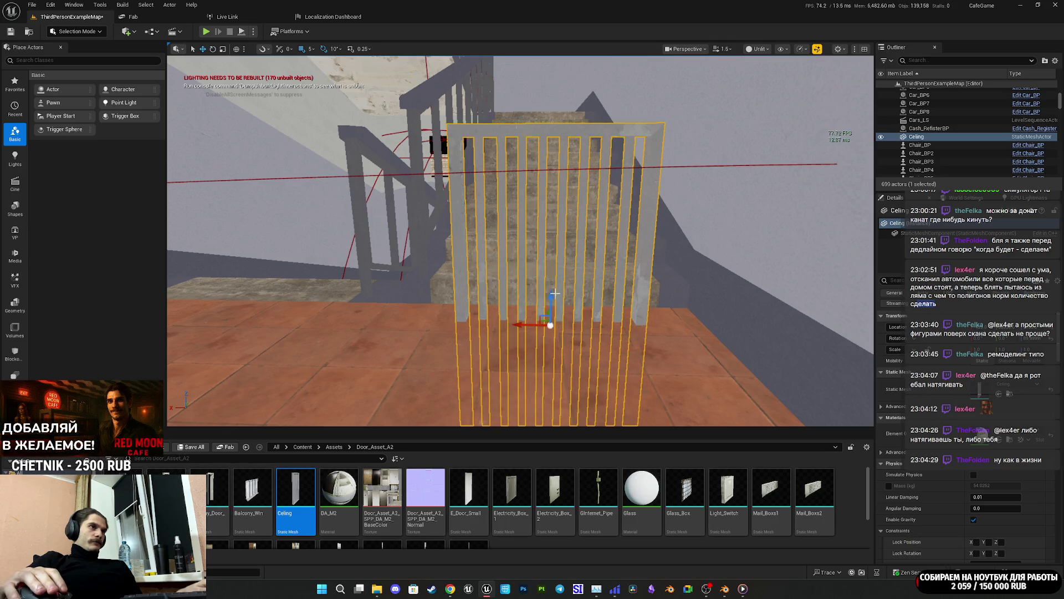
{"action": "scroll", "coordinate": [554, 293], "scroll_direction": "down", "scroll_amount": 2}
{"action": "scroll", "coordinate": [547, 296], "scroll_direction": "up", "scroll_amount": 5}
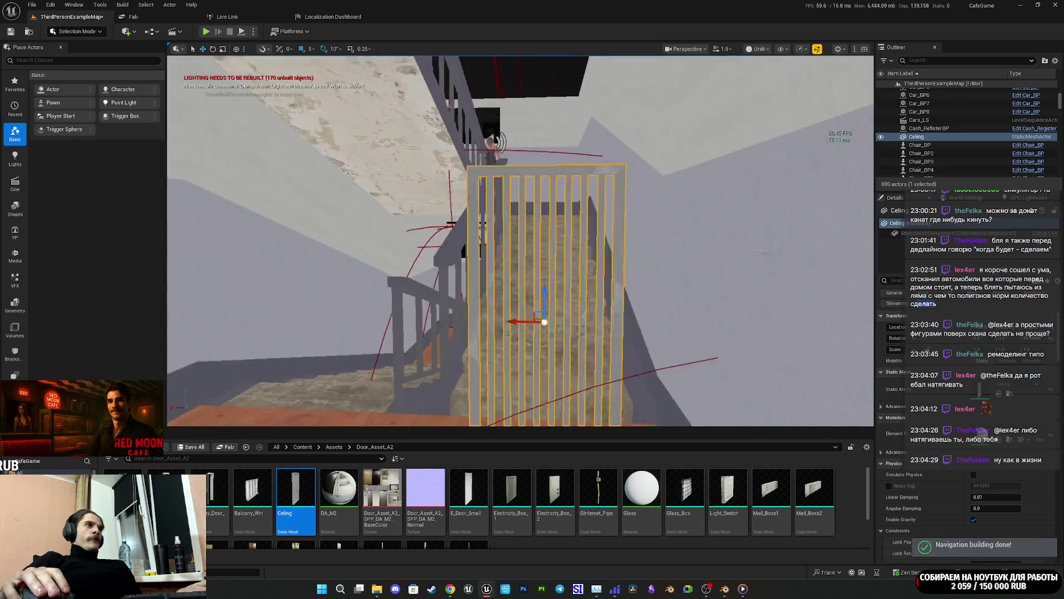
{"action": "left_click_drag", "start_coordinate": [524, 240], "coordinate": [520, 197]}
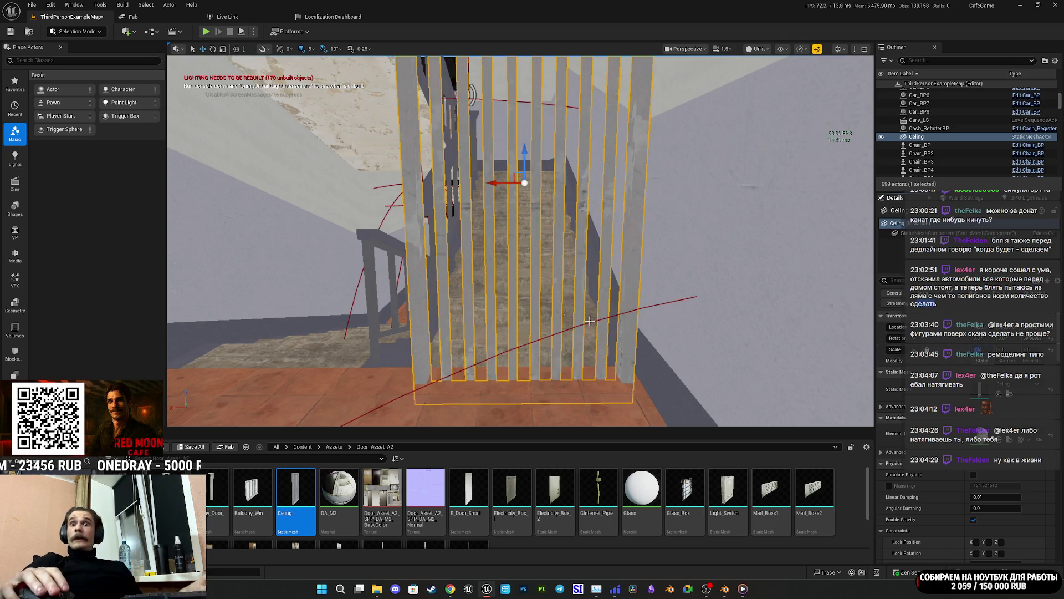
{"action": "mouse_move", "coordinate": [524, 312]}
{"action": "left_mouse_down"}
{"action": "mouse_move", "coordinate": [513, 307]}
{"action": "mouse_move", "coordinate": [579, 251]}
{"action": "left_mouse_up"}
{"action": "left_click_drag", "start_coordinate": [583, 213], "coordinate": [583, 213]}
{"action": "left_click_drag", "start_coordinate": [568, 142], "coordinate": [566, 141]}
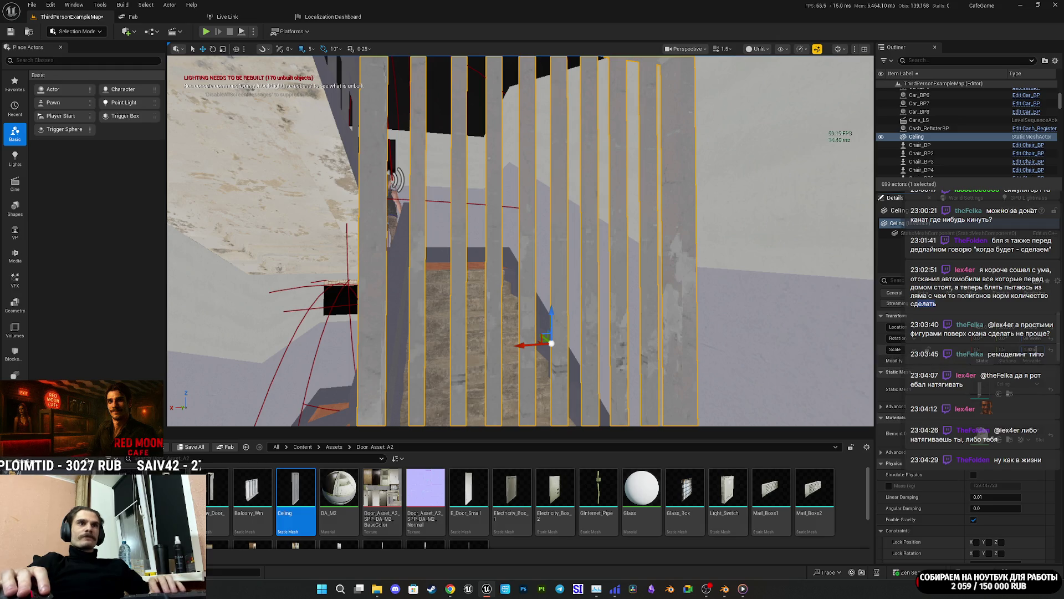
Step: Alt-drag to duplicate the slatted panel as Ceiling2 beside the first one
{"action": "left_click_drag", "start_coordinate": [566, 141], "coordinate": [565, 141]}
{"action": "left_click_drag", "start_coordinate": [564, 308], "coordinate": [563, 308]}
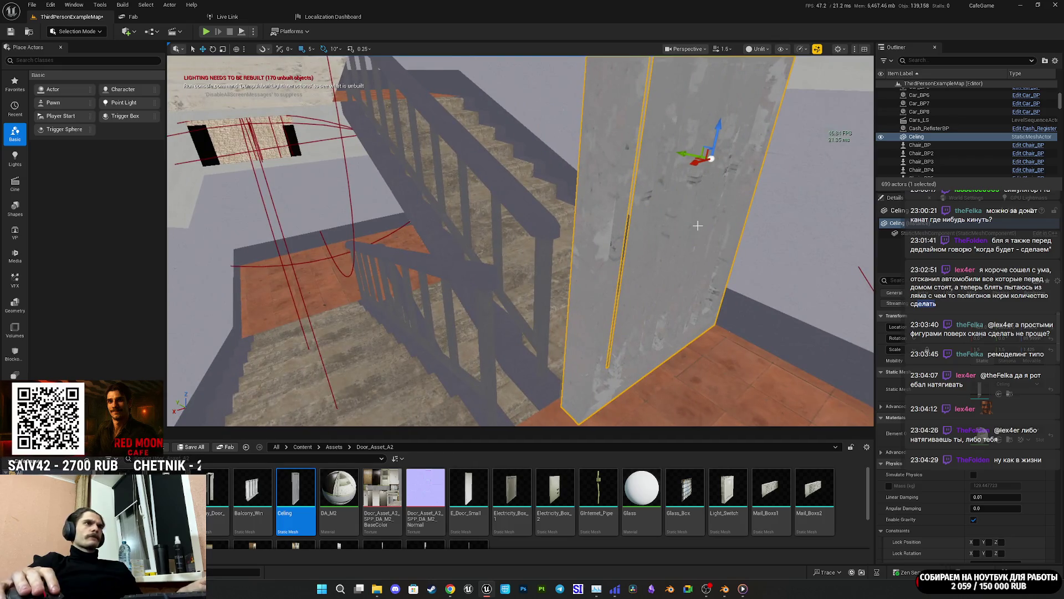
{"action": "mouse_move", "coordinate": [691, 163]}
{"action": "left_mouse_down"}
{"action": "mouse_move", "coordinate": [584, 218]}
{"action": "mouse_move", "coordinate": [573, 183]}
{"action": "left_mouse_up"}
{"action": "key", "text": "e"}
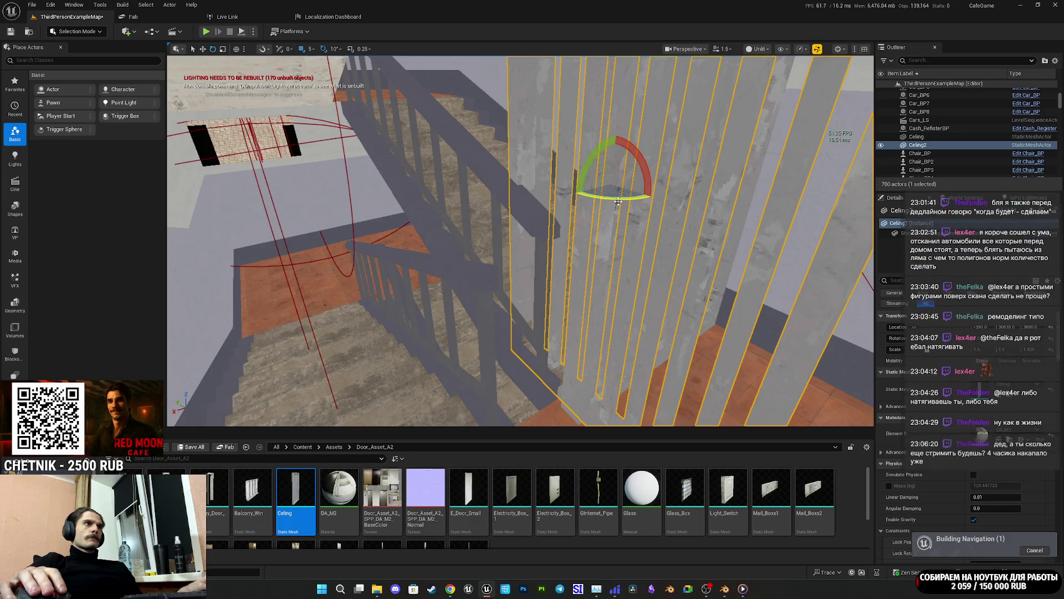
Step: Undo Ceiling2's accidental rotation, frame it by the railing and enter a value of 1.5
{"action": "key", "text": "ctrl+z"}
{"action": "mouse_move", "coordinate": [632, 202]}
{"action": "left_mouse_down"}
{"action": "mouse_move", "coordinate": [646, 217]}
{"action": "mouse_move", "coordinate": [596, 194]}
{"action": "mouse_move", "coordinate": [621, 192]}
{"action": "mouse_move", "coordinate": [597, 165]}
{"action": "left_mouse_up"}
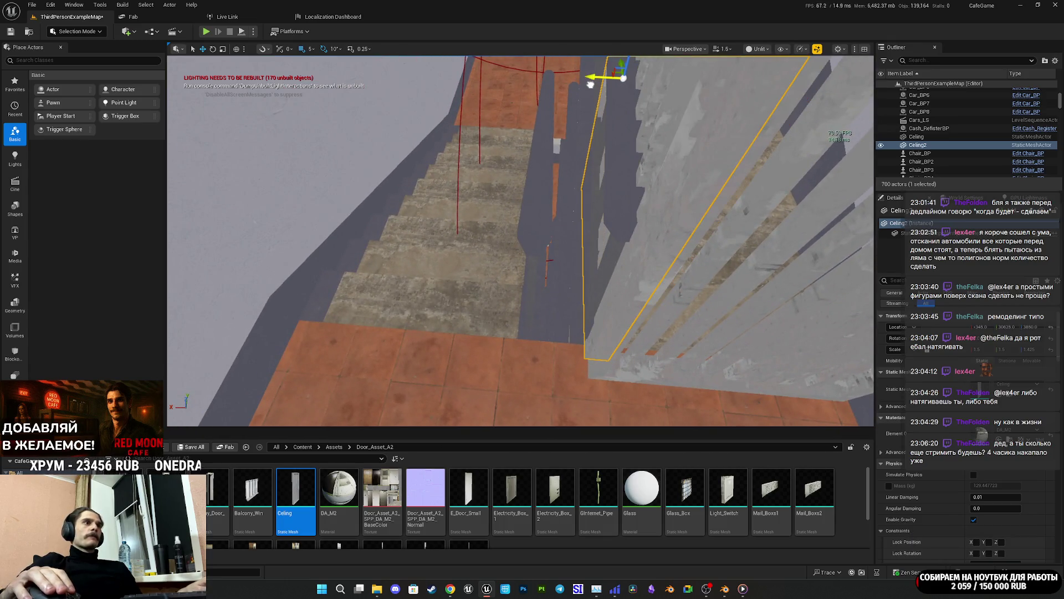
{"action": "key", "text": "f"}
{"action": "mouse_move", "coordinate": [521, 239]}
{"action": "left_mouse_down"}
{"action": "mouse_move", "coordinate": [510, 271]}
{"action": "mouse_move", "coordinate": [521, 208]}
{"action": "mouse_move", "coordinate": [521, 241]}
{"action": "mouse_move", "coordinate": [521, 230]}
{"action": "left_mouse_up"}
{"action": "scroll", "coordinate": [521, 241], "scroll_direction": "down", "scroll_amount": 10}
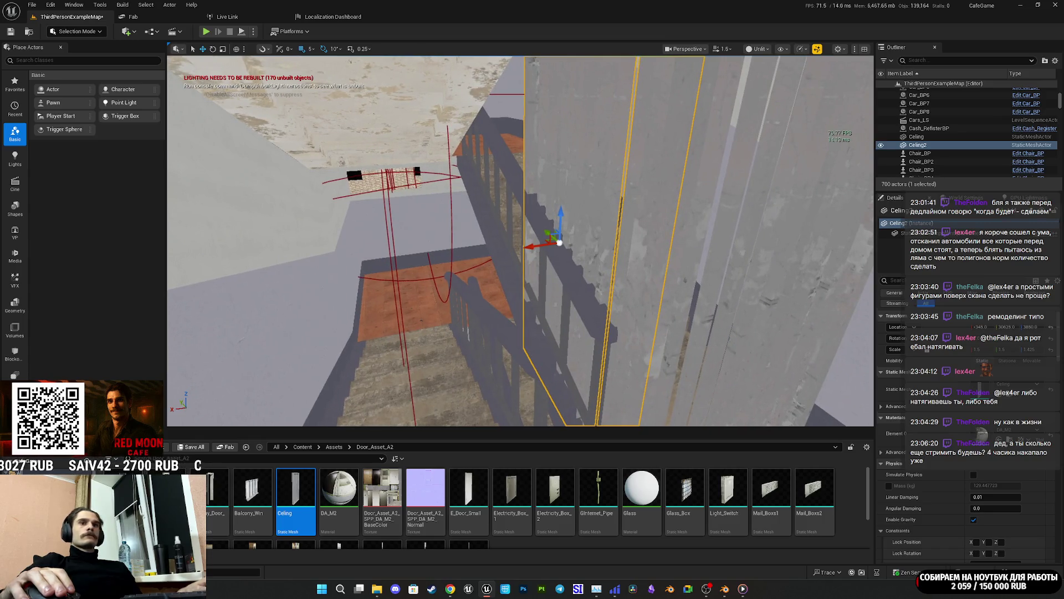
{"action": "left_click_drag", "start_coordinate": [521, 230], "coordinate": [496, 205]}
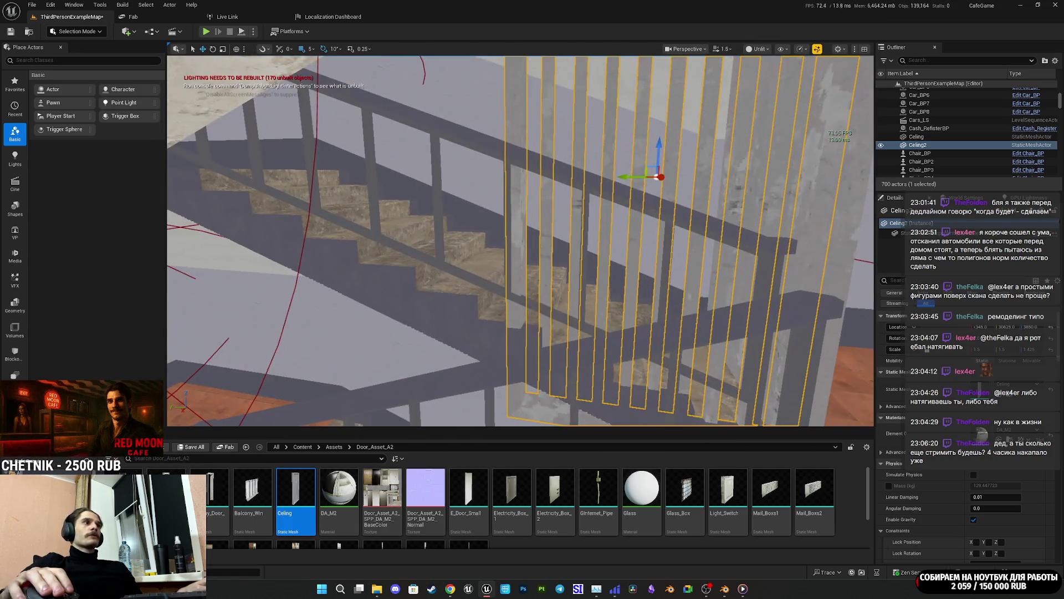
{"action": "mouse_move", "coordinate": [602, 149]}
{"action": "left_mouse_down"}
{"action": "mouse_move", "coordinate": [590, 138]}
{"action": "mouse_move", "coordinate": [599, 170]}
{"action": "left_mouse_up"}
{"action": "left_click_drag", "start_coordinate": [575, 216], "coordinate": [579, 211]}
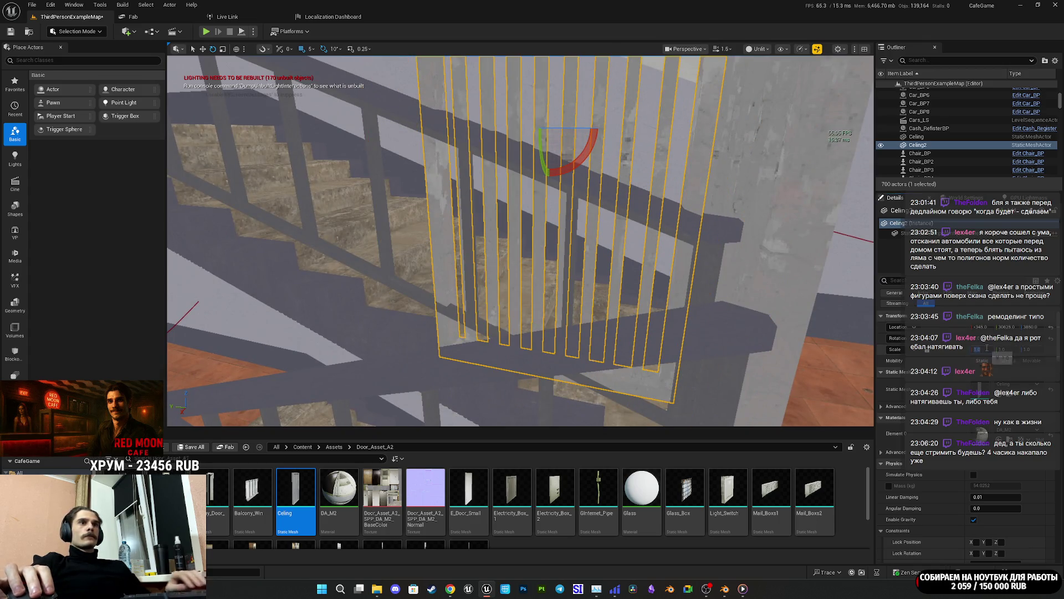
{"action": "type", "text": "1.5"}
{"action": "key", "text": "Return"}
Step: Slide Ceiling2 sideways along its axis until its slats run parallel to the stair railing
{"action": "left_click_drag", "start_coordinate": [594, 218], "coordinate": [594, 217]}
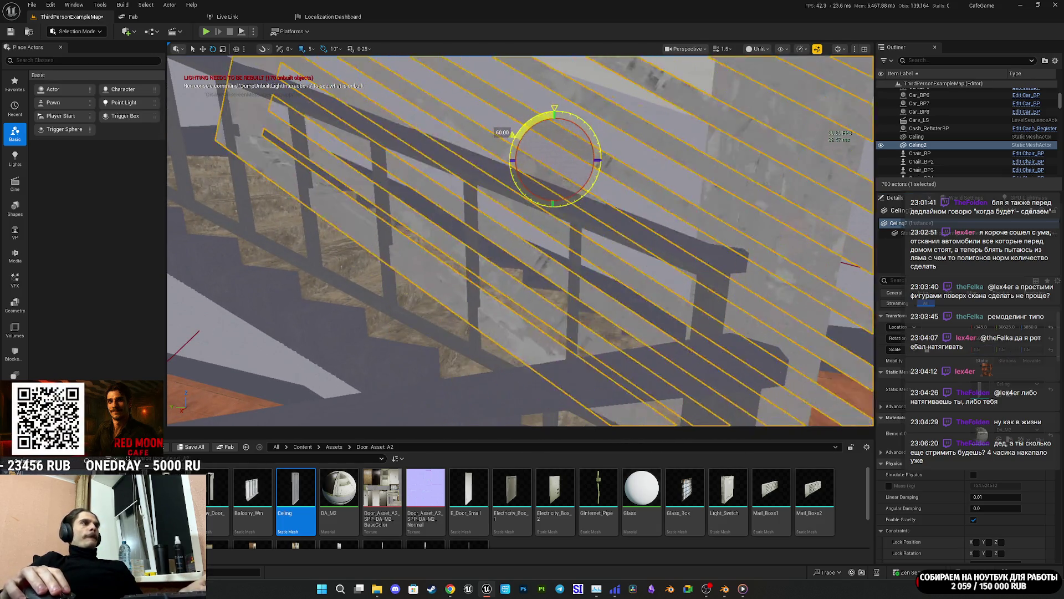
{"action": "mouse_move", "coordinate": [598, 203]}
{"action": "left_mouse_down"}
{"action": "mouse_move", "coordinate": [621, 207]}
{"action": "mouse_move", "coordinate": [595, 211]}
{"action": "mouse_move", "coordinate": [623, 200]}
{"action": "left_mouse_up"}
{"action": "key", "text": "w"}
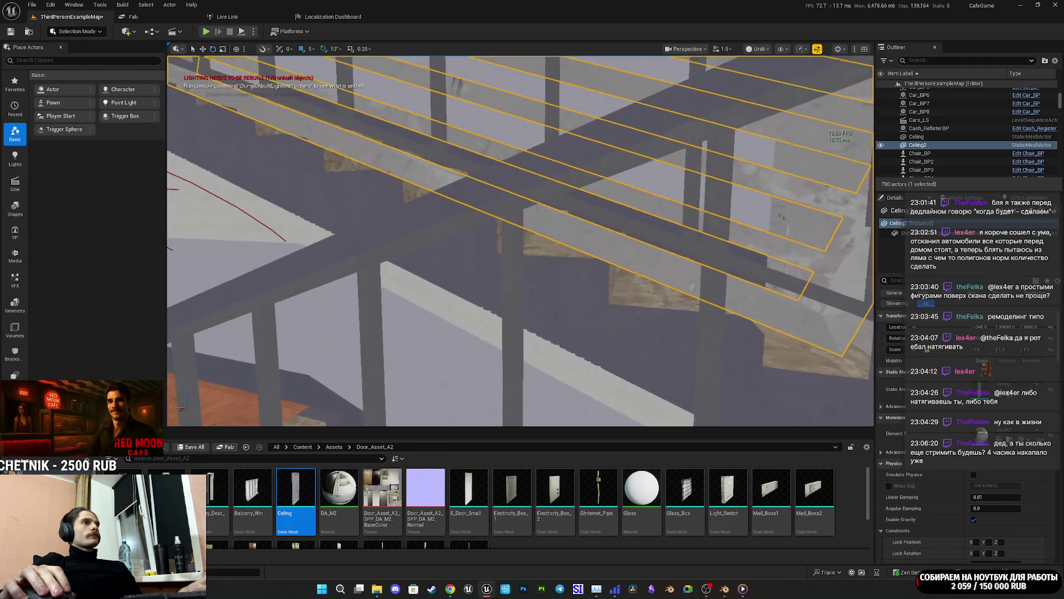
{"action": "left_click_drag", "start_coordinate": [622, 200], "coordinate": [625, 206]}
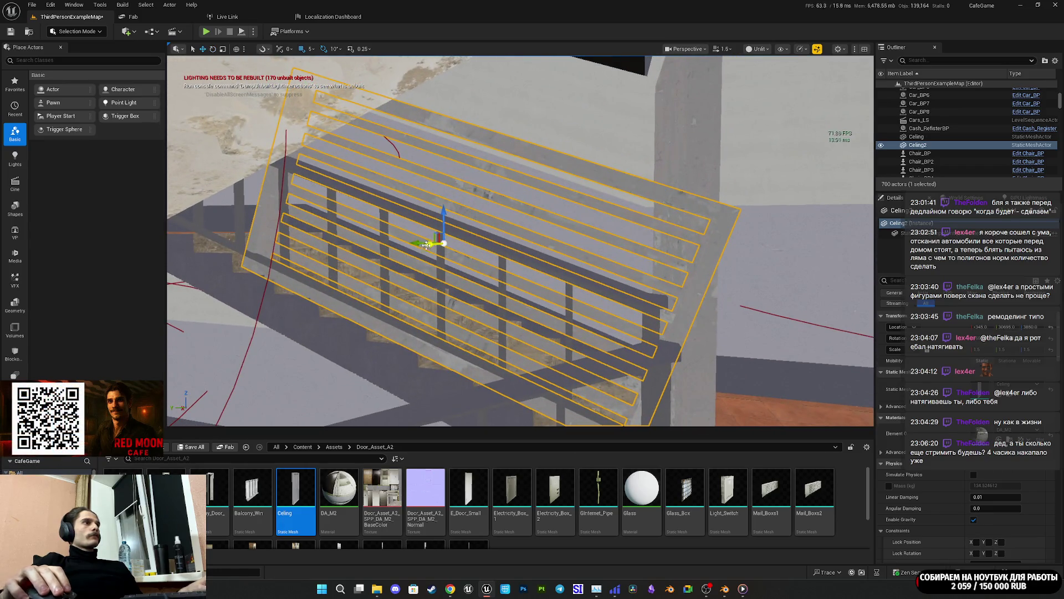
{"action": "left_click_drag", "start_coordinate": [445, 254], "coordinate": [457, 267]}
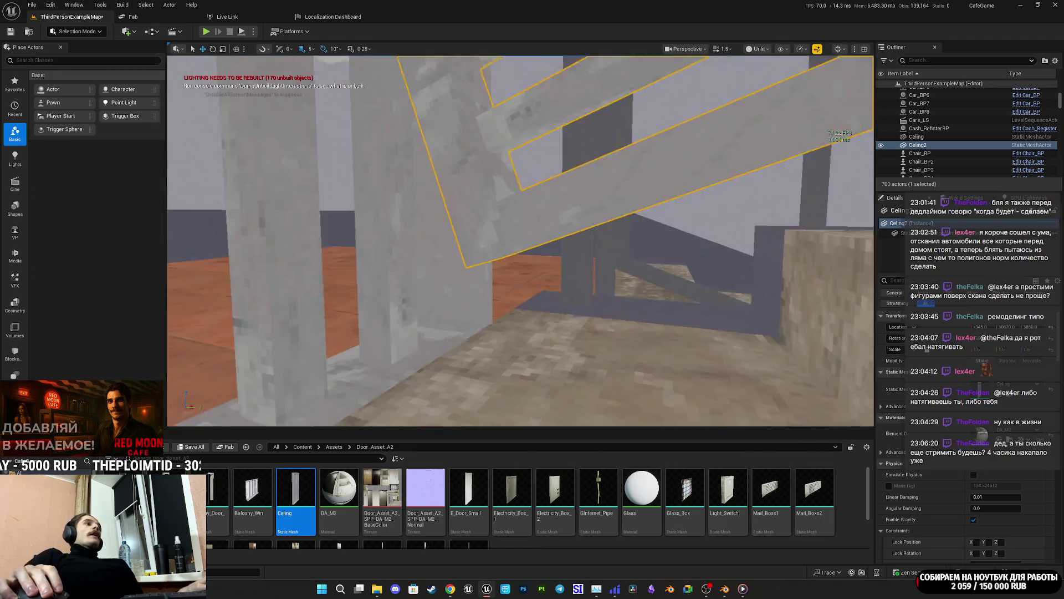
{"action": "left_click_drag", "start_coordinate": [457, 267], "coordinate": [465, 275]}
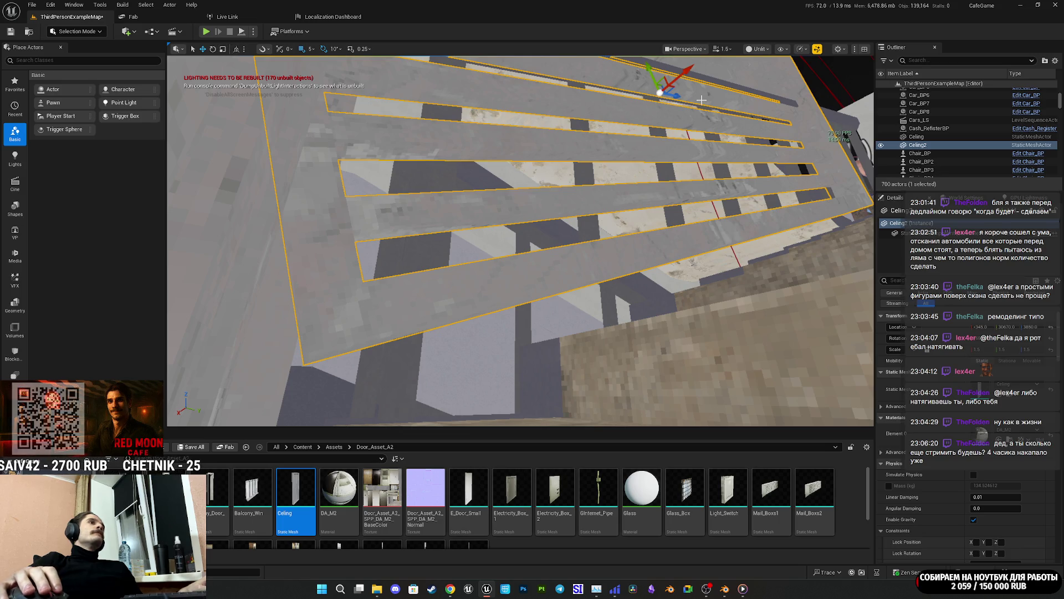
{"action": "mouse_move", "coordinate": [665, 102]}
{"action": "left_mouse_down"}
{"action": "mouse_move", "coordinate": [676, 99]}
{"action": "mouse_move", "coordinate": [675, 181]}
{"action": "left_mouse_up"}
{"action": "left_click_drag", "start_coordinate": [515, 213], "coordinate": [515, 213]}
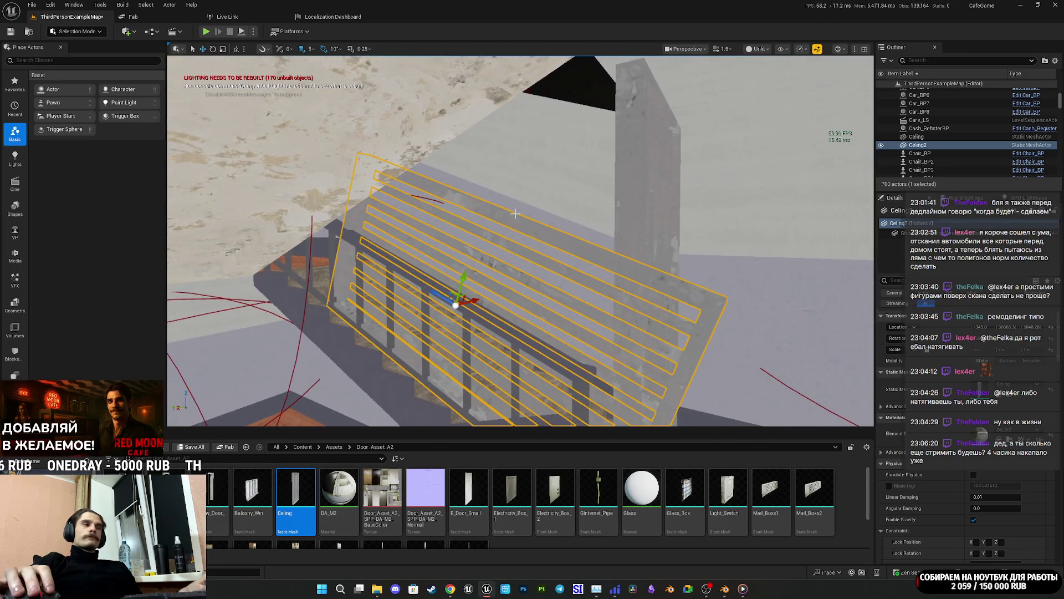
Step: Set the move gizmo to world space and Alt-drag a copy of the slatted panel upward
{"action": "left_click", "coordinate": [765, 51]}
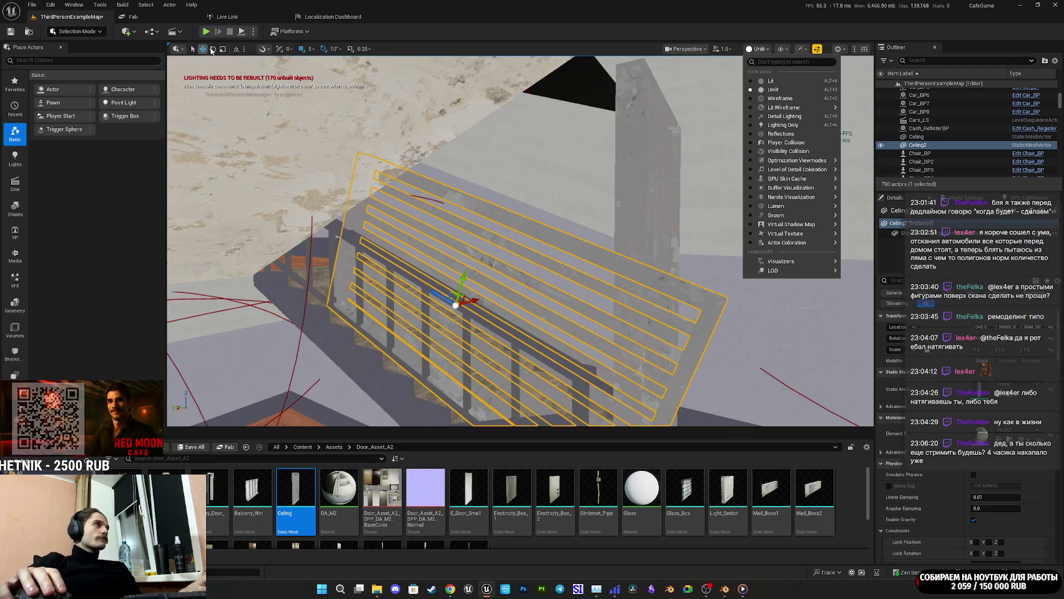
{"action": "left_click", "coordinate": [237, 49]}
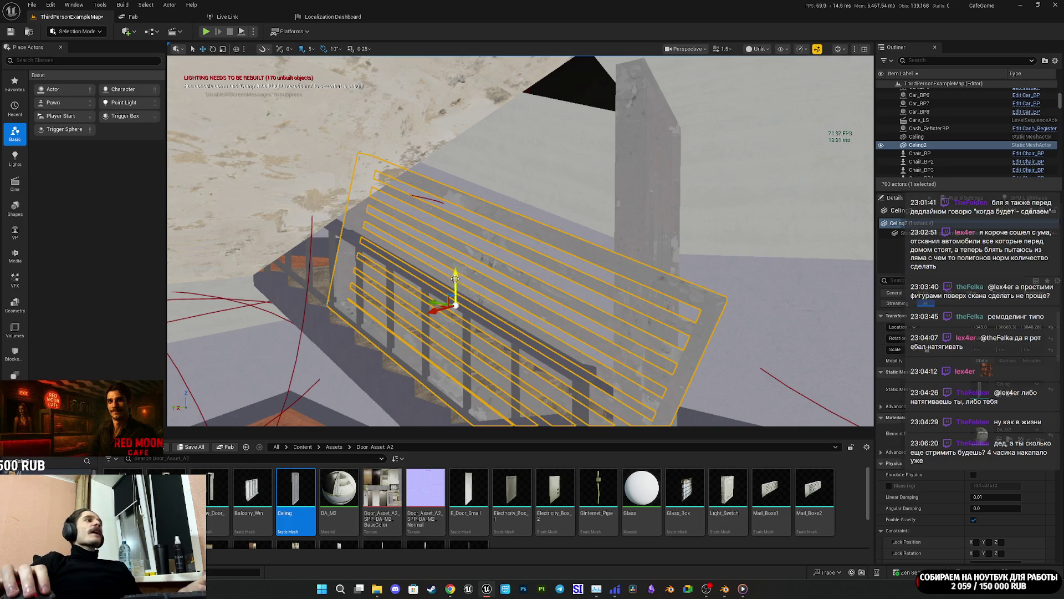
{"action": "left_click_drag", "start_coordinate": [455, 280], "coordinate": [455, 75], "text": "alt"}
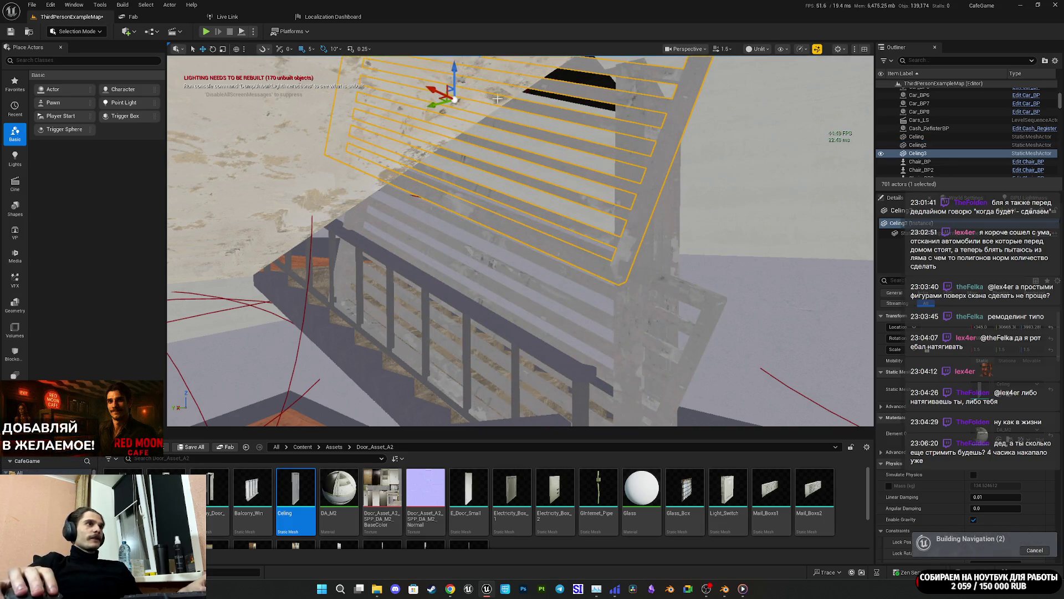
{"action": "left_click_drag", "start_coordinate": [521, 242], "coordinate": [585, 193]}
Step: Undo and redo the raised copy higher up the stairwell, then bring up the Twitch stream manager
{"action": "mouse_move", "coordinate": [392, 118]}
{"action": "left_mouse_down"}
{"action": "mouse_move", "coordinate": [417, 85]}
{"action": "mouse_move", "coordinate": [493, 187]}
{"action": "left_mouse_up"}
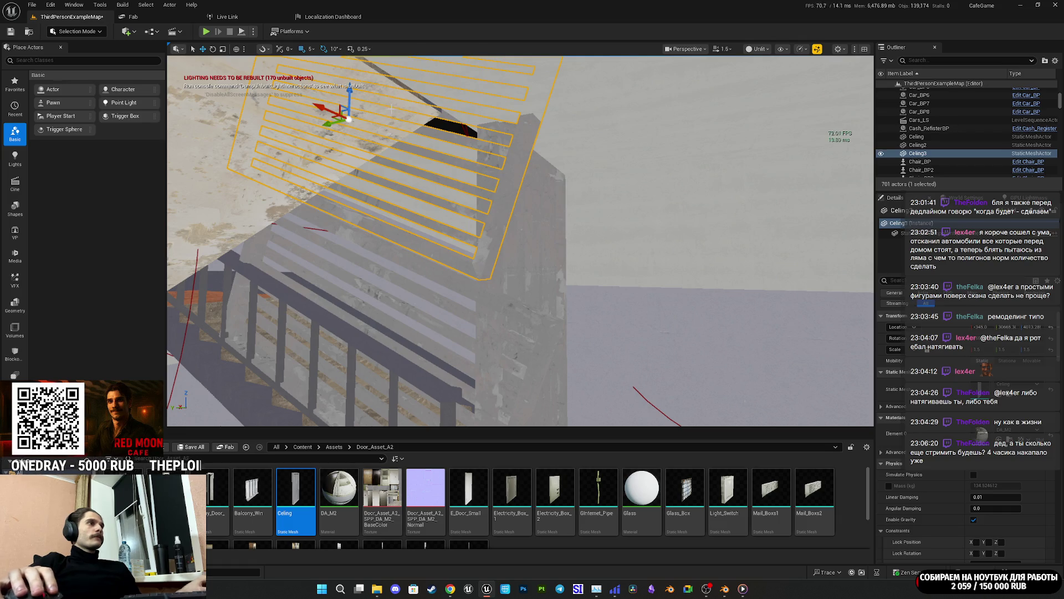
{"action": "key", "text": "ctrl+z"}
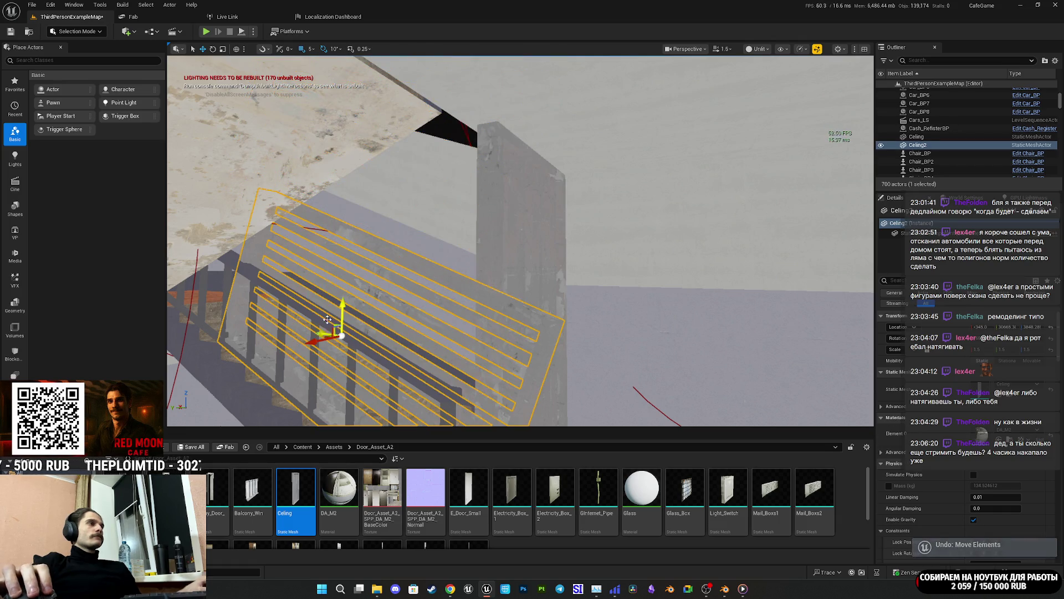
{"action": "mouse_move", "coordinate": [349, 310]}
{"action": "left_mouse_down", "text": "alt"}
{"action": "mouse_move", "coordinate": [368, 244]}
{"action": "mouse_move", "coordinate": [473, 103]}
{"action": "mouse_move", "coordinate": [435, 208]}
{"action": "mouse_move", "coordinate": [399, 191]}
{"action": "left_mouse_up", "text": "alt"}
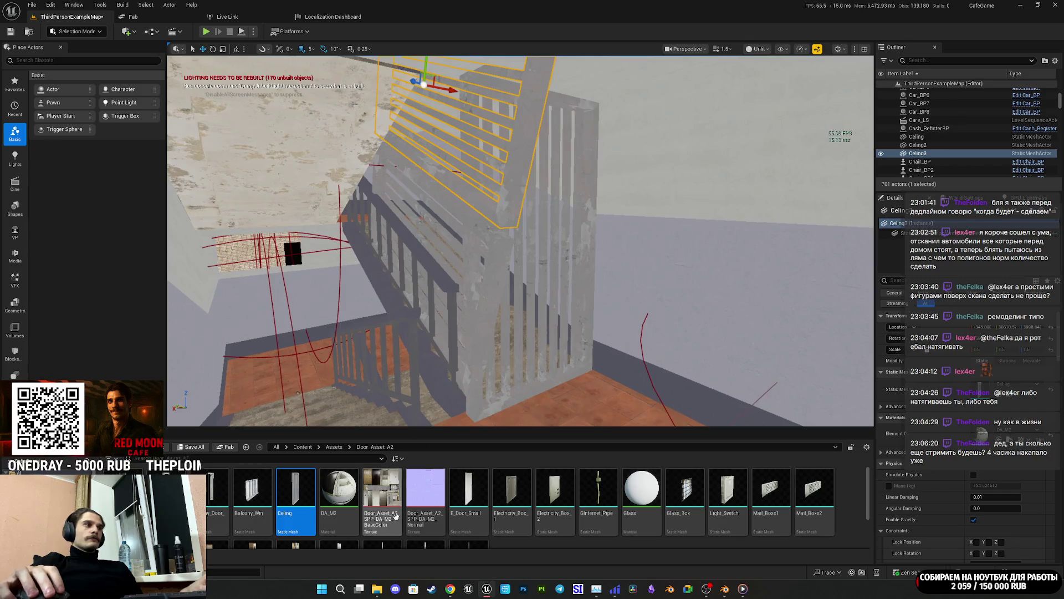
{"action": "mouse_move", "coordinate": [450, 589]}
{"action": "left_click", "coordinate": [409, 547]}
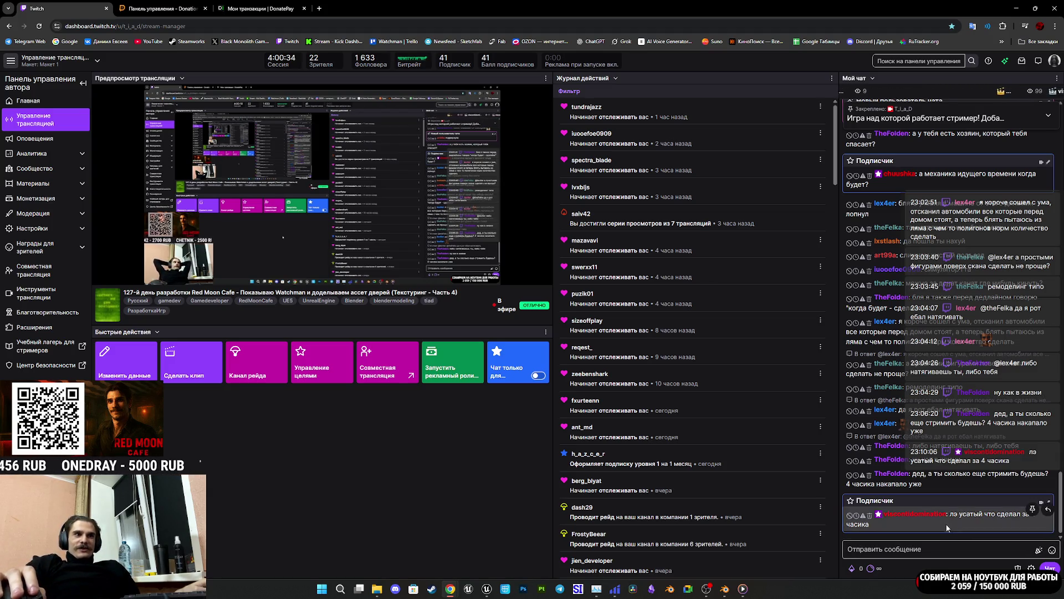
Step: Leave the Twitch stream manager and return to the CafeGame Unreal editor
{"action": "left_click", "coordinate": [491, 593]}
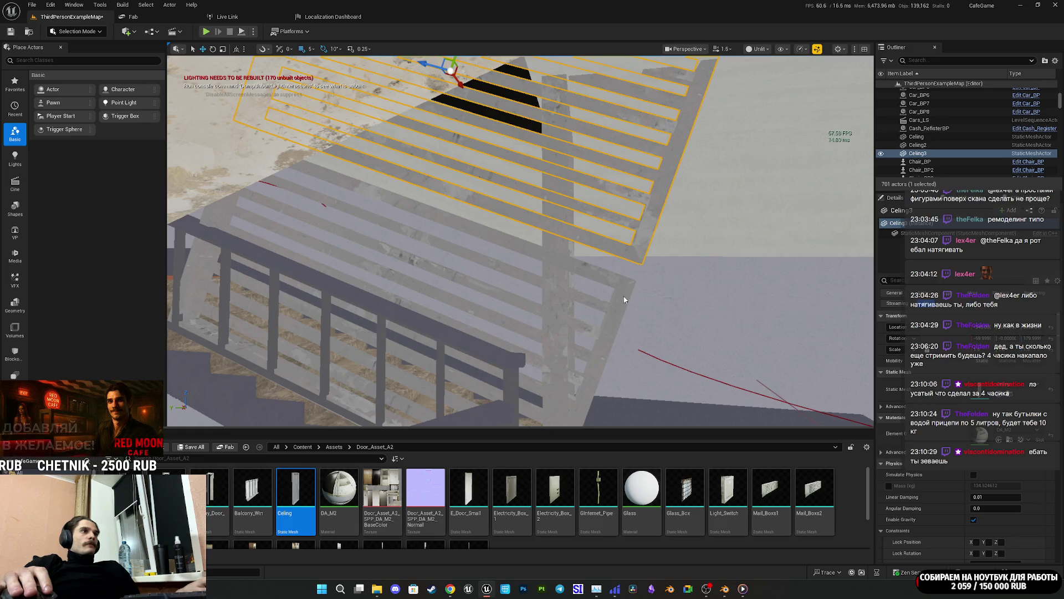
Step: Add the original panel Celing2 to the Celing3 selection and enter Modeling Mode
{"action": "left_click", "coordinate": [624, 300], "text": "ctrl"}
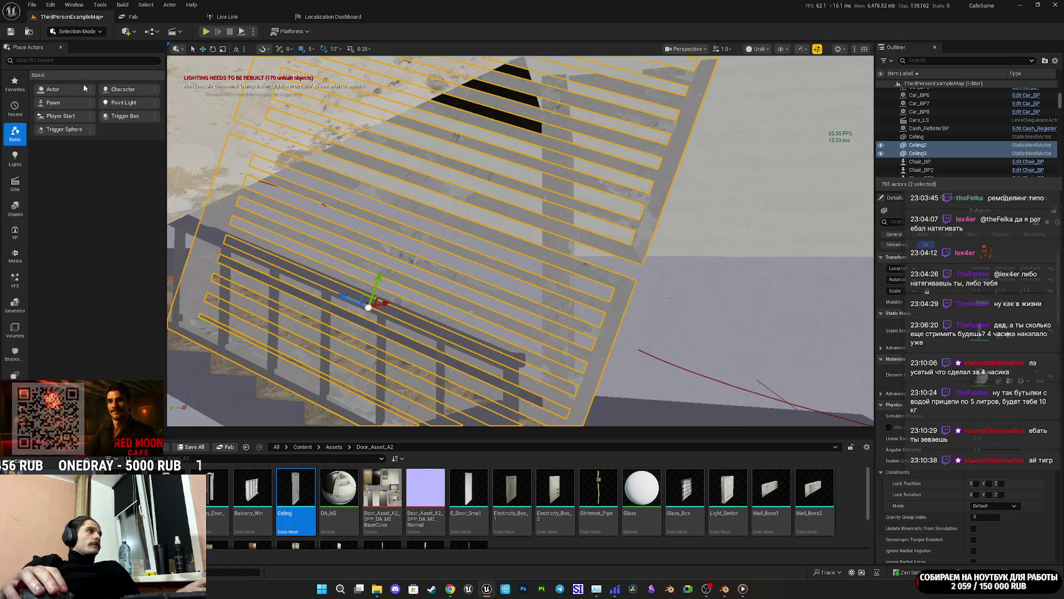
{"action": "key", "text": "shift+5"}
Step: Merge the two slatted panels into a single Combined22 mesh with XForm > Merge
{"action": "left_click", "coordinate": [15, 218]}
{"action": "left_click", "coordinate": [15, 191]}
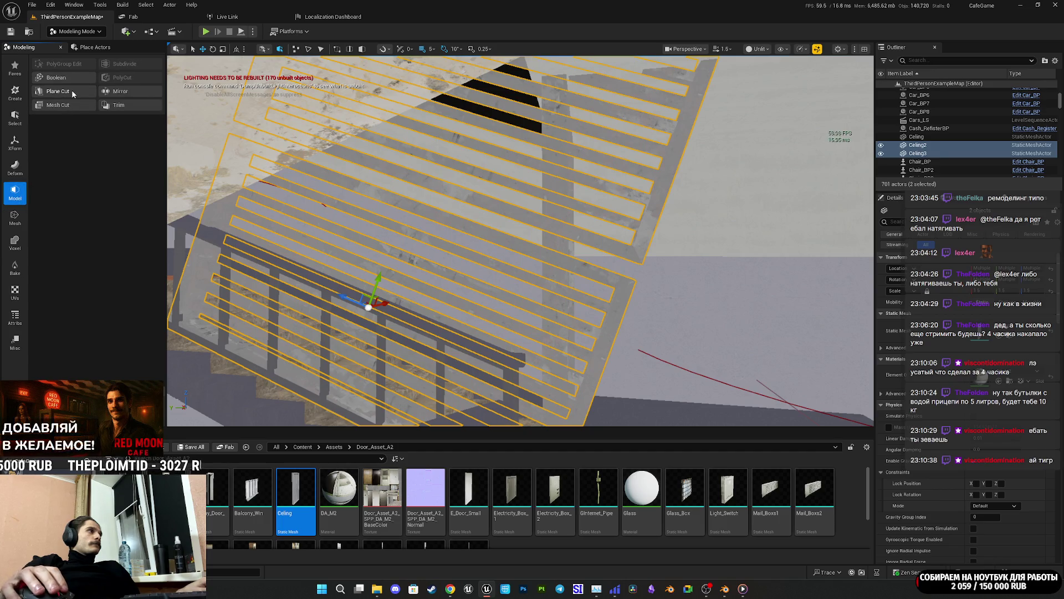
{"action": "left_click", "coordinate": [17, 142]}
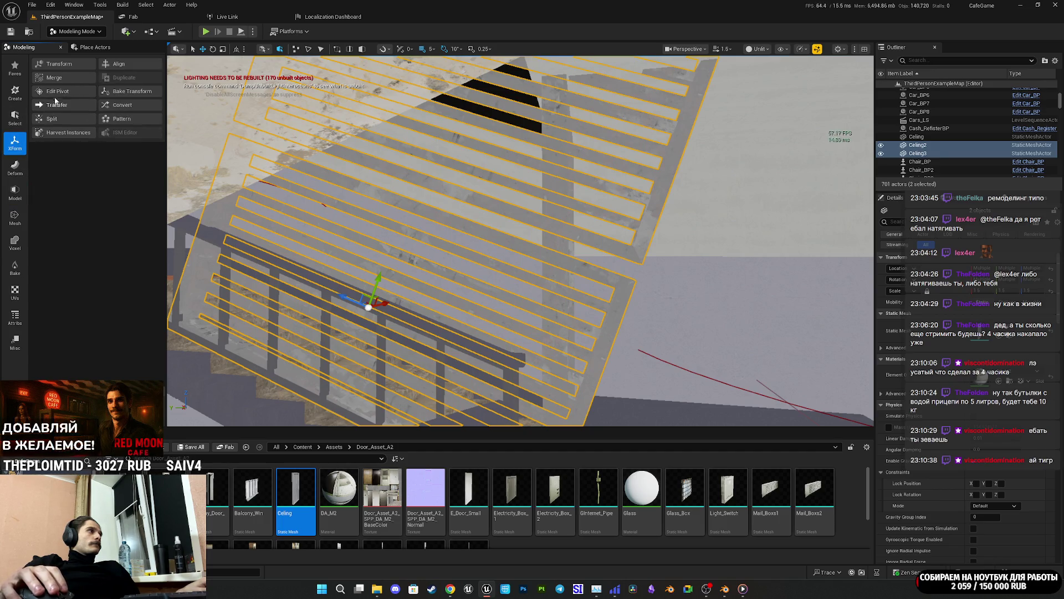
{"action": "left_click", "coordinate": [70, 77]}
{"action": "left_click", "coordinate": [520, 413]}
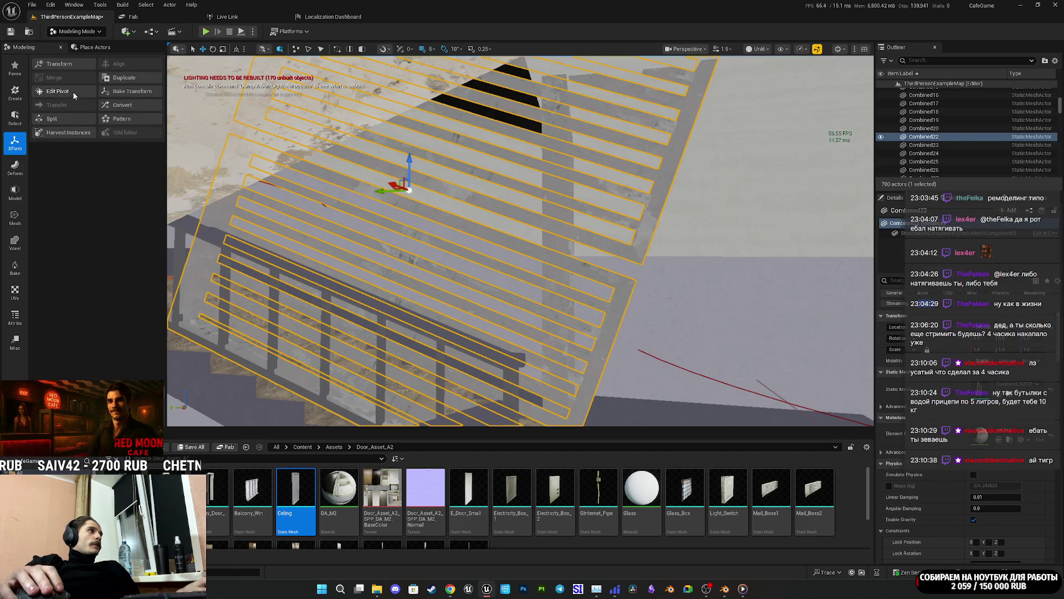
Step: Plane Cut the merged panel, aligning the cut plane to the stairwell column face
{"action": "left_click", "coordinate": [15, 191]}
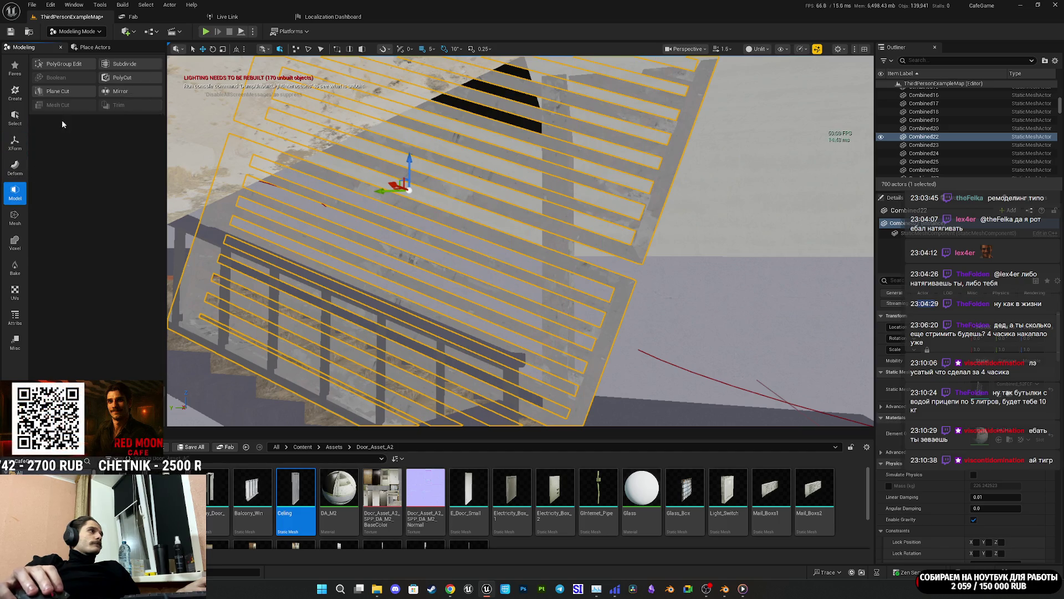
{"action": "left_click", "coordinate": [69, 92]}
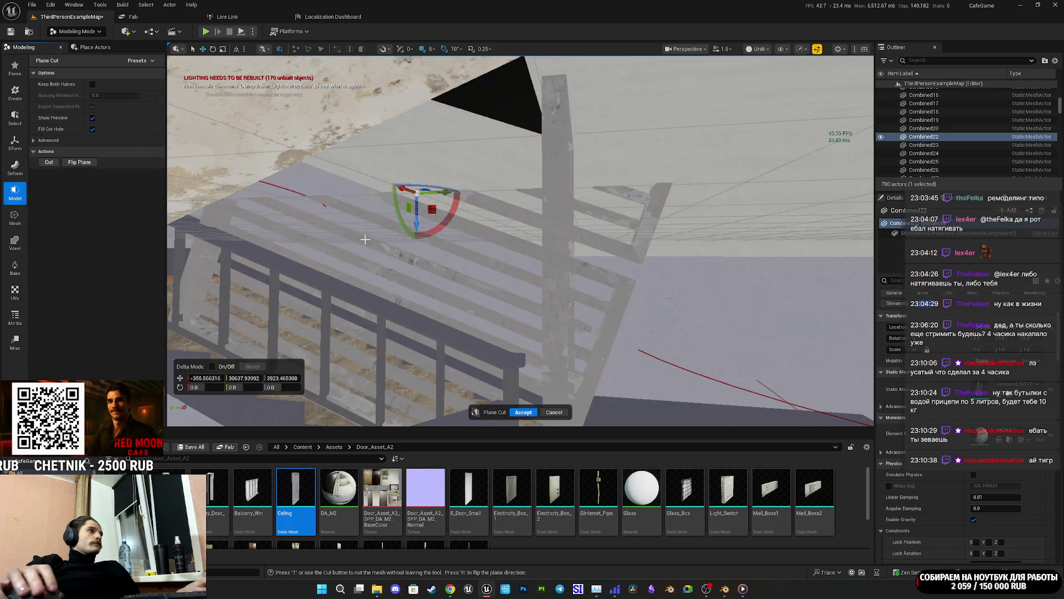
{"action": "mouse_move", "coordinate": [395, 211]}
{"action": "left_mouse_down"}
{"action": "mouse_move", "coordinate": [339, 298]}
{"action": "mouse_move", "coordinate": [273, 338]}
{"action": "mouse_move", "coordinate": [294, 333]}
{"action": "left_mouse_up"}
{"action": "mouse_move", "coordinate": [392, 194]}
{"action": "left_mouse_down"}
{"action": "mouse_move", "coordinate": [548, 212]}
{"action": "mouse_move", "coordinate": [518, 227]}
{"action": "left_mouse_up"}
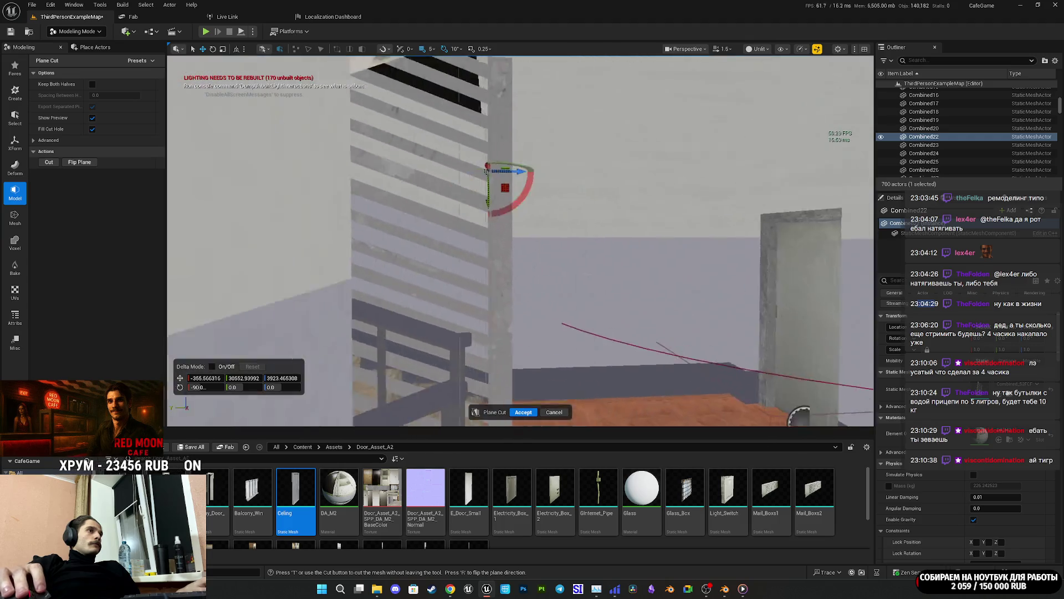
{"action": "scroll", "coordinate": [521, 239], "scroll_direction": "up", "scroll_amount": 5}
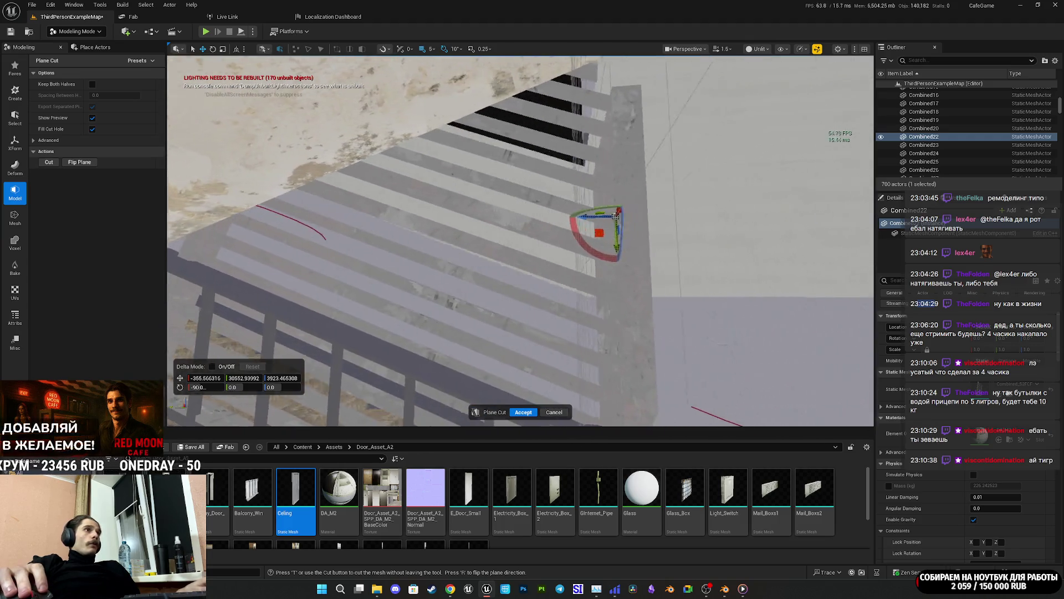
{"action": "scroll", "coordinate": [521, 241], "scroll_direction": "up", "scroll_amount": 4}
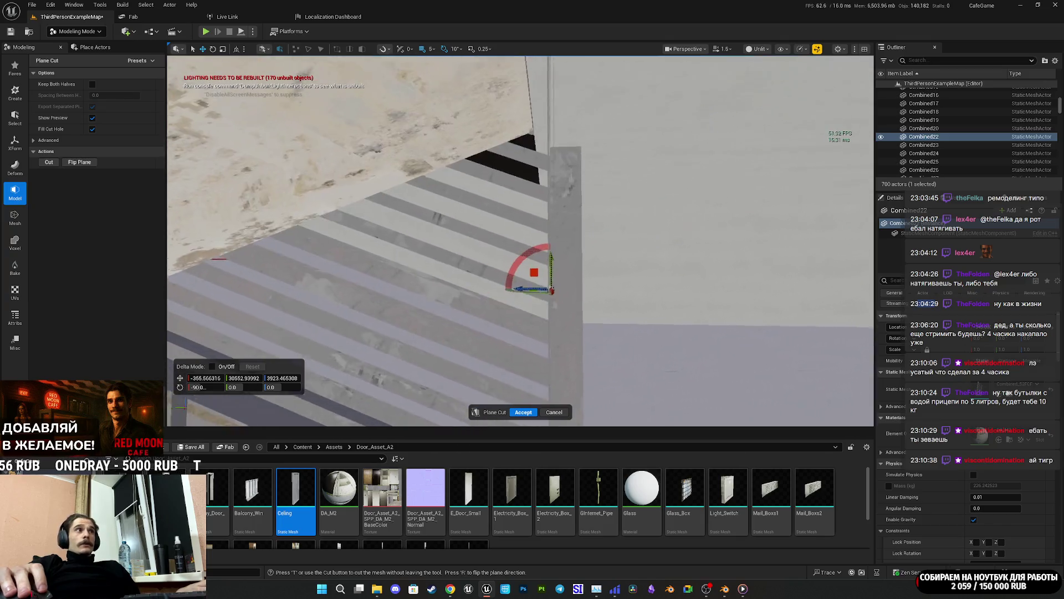
{"action": "scroll", "coordinate": [521, 241], "scroll_direction": "down", "scroll_amount": 5}
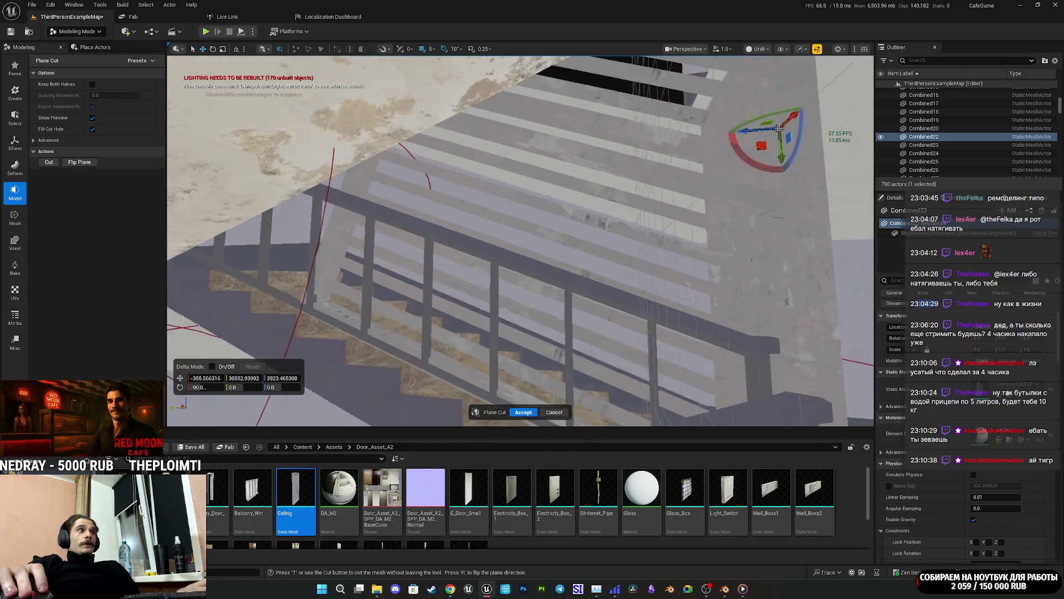
{"action": "scroll", "coordinate": [521, 241], "scroll_direction": "up", "scroll_amount": 4}
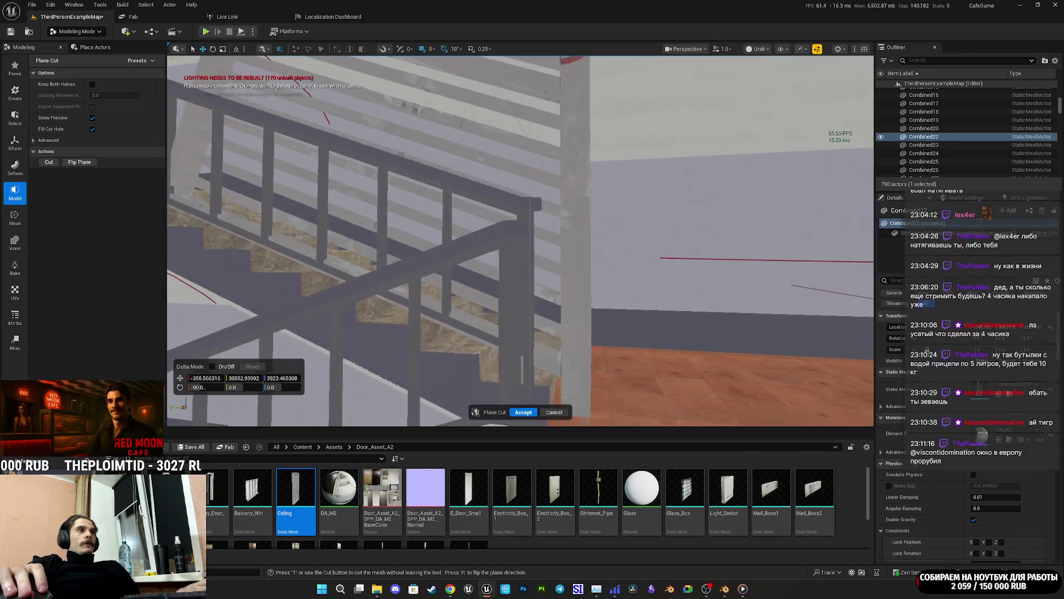
{"action": "scroll", "coordinate": [521, 241], "scroll_direction": "up", "scroll_amount": 4}
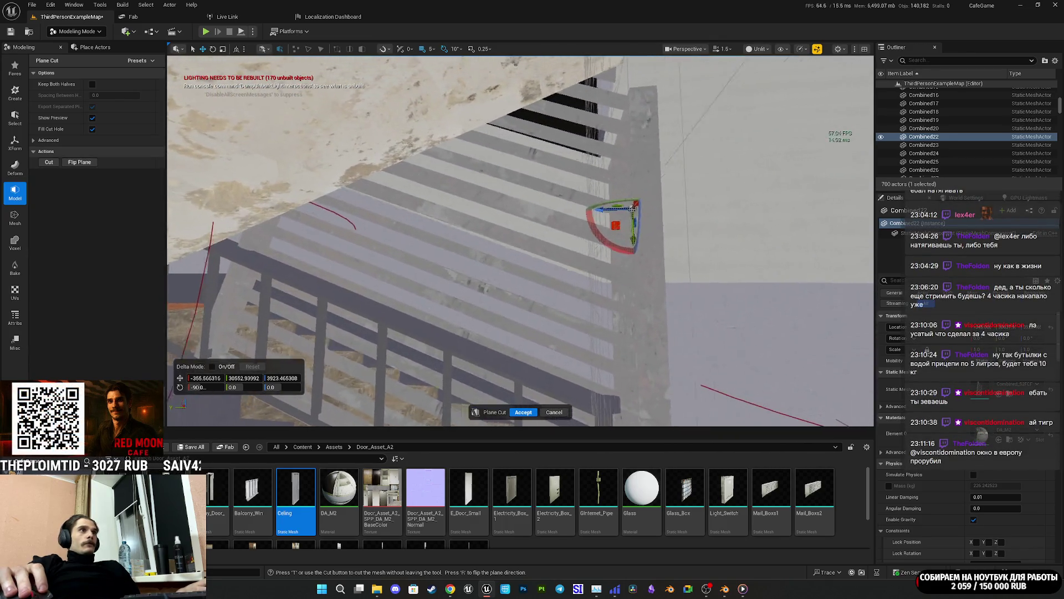
{"action": "scroll", "coordinate": [521, 241], "scroll_direction": "up", "scroll_amount": 5}
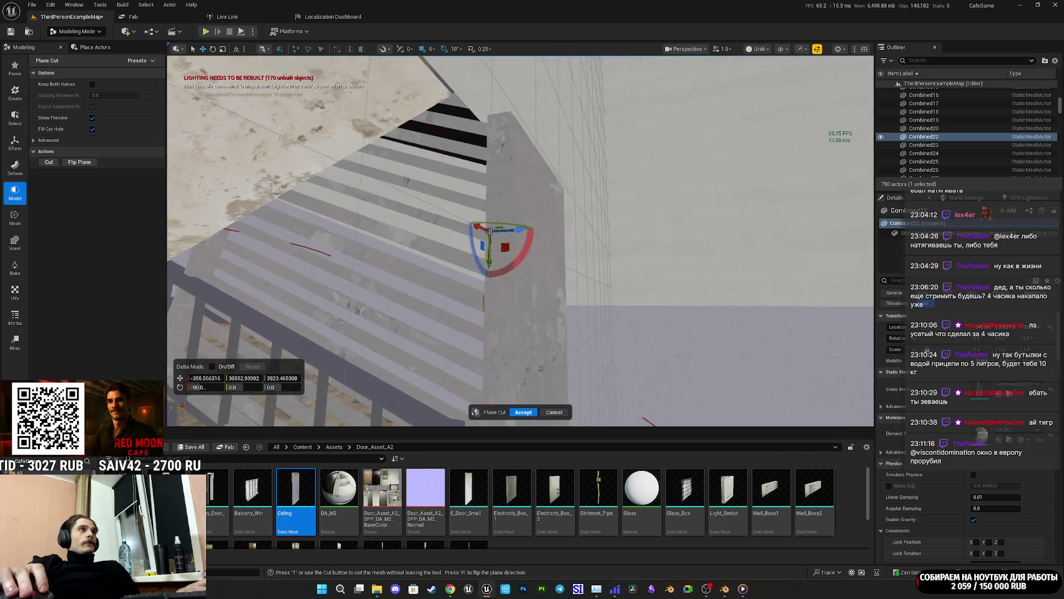
{"action": "scroll", "coordinate": [521, 241], "scroll_direction": "down", "scroll_amount": 5}
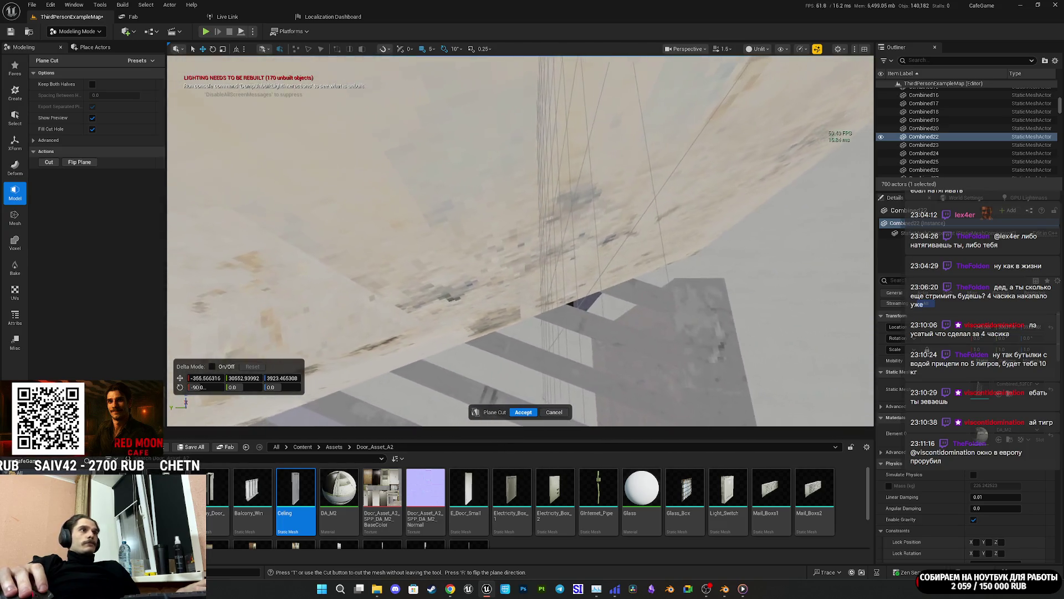
{"action": "scroll", "coordinate": [521, 241], "scroll_direction": "up", "scroll_amount": 6}
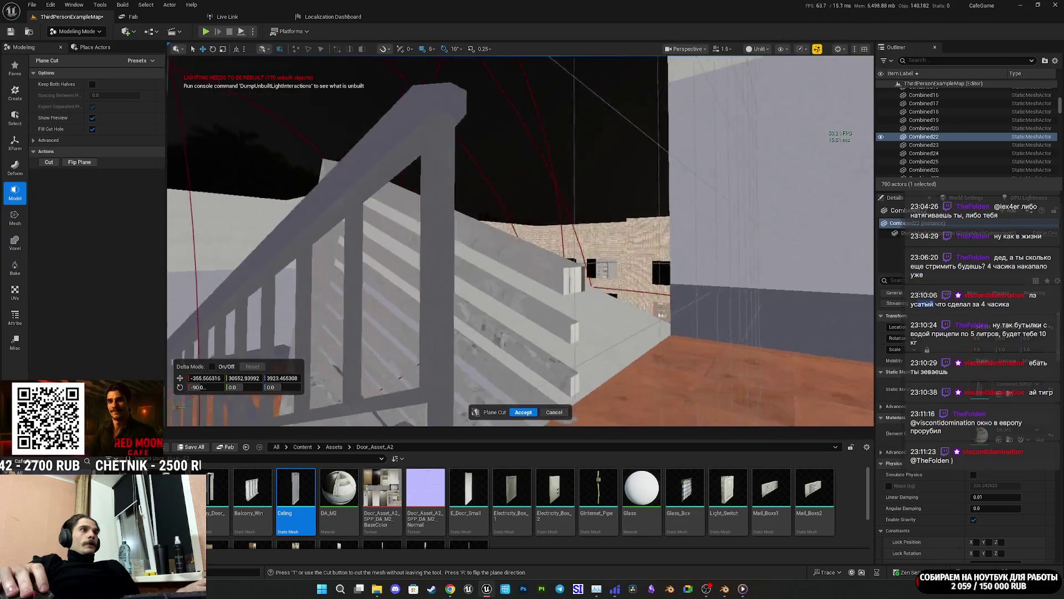
{"action": "scroll", "coordinate": [552, 239], "scroll_direction": "down", "scroll_amount": 5}
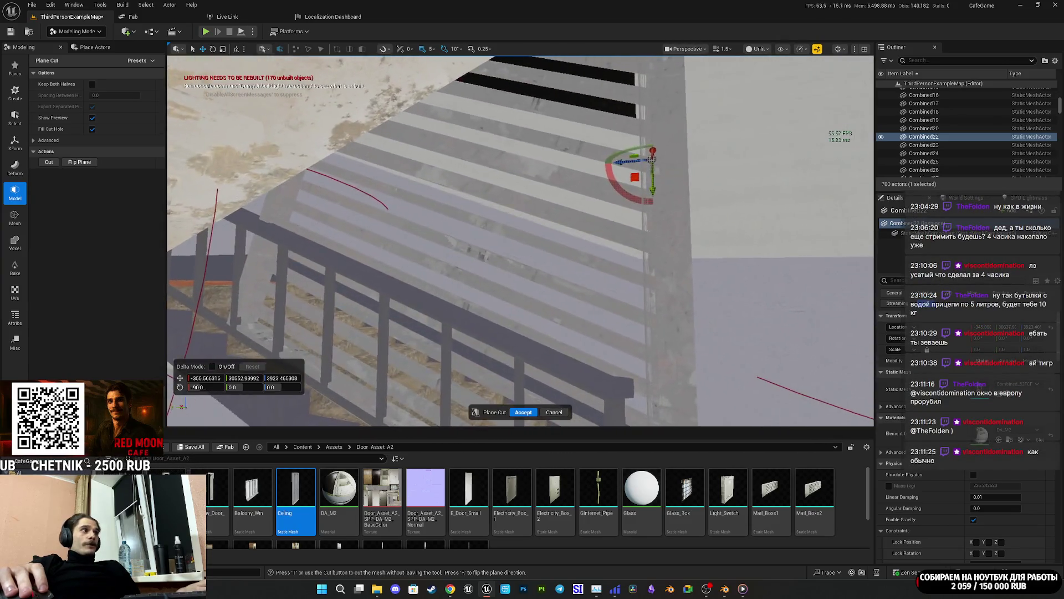
{"action": "left_click", "coordinate": [523, 412]}
Step: Merge the slatted panel with the concrete column into one Combined46 mesh
{"action": "scroll", "coordinate": [590, 300], "scroll_direction": "down", "scroll_amount": 4}
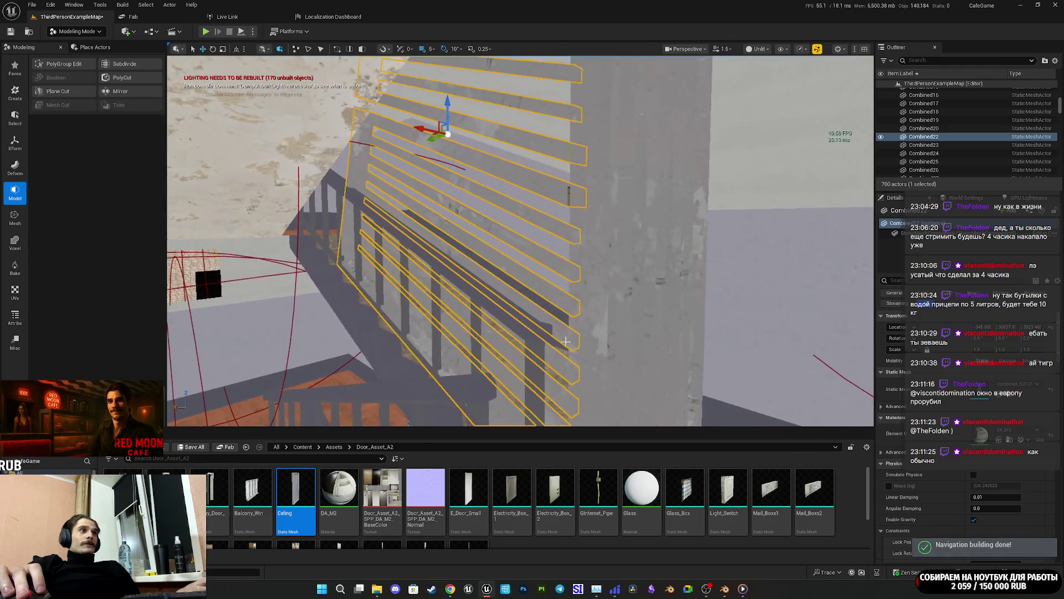
{"action": "left_click", "coordinate": [589, 300], "text": "ctrl"}
{"action": "left_click_drag", "start_coordinate": [589, 300], "coordinate": [615, 338]}
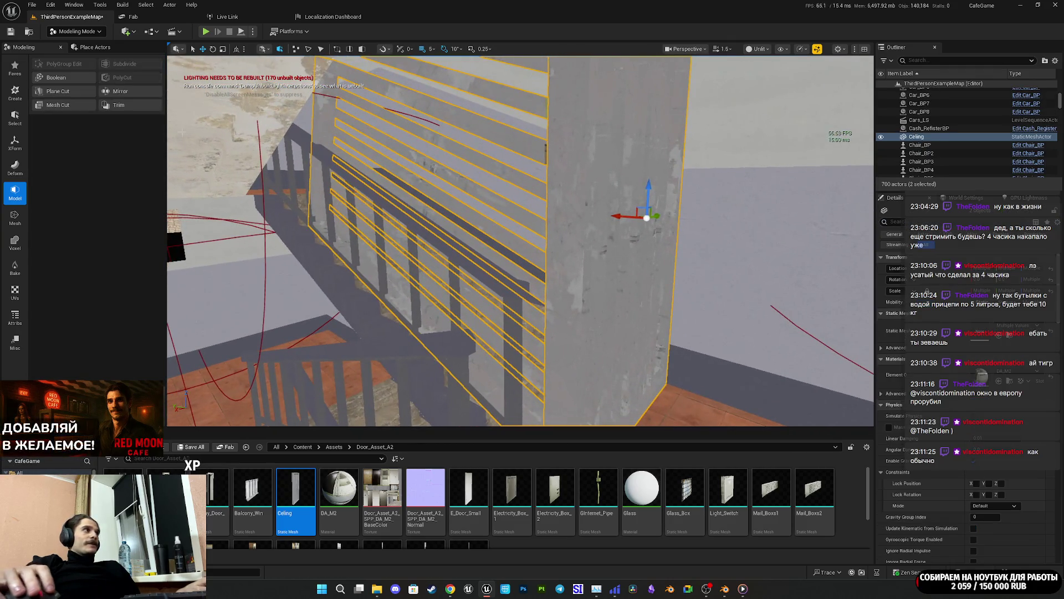
{"action": "left_click", "coordinate": [15, 142]}
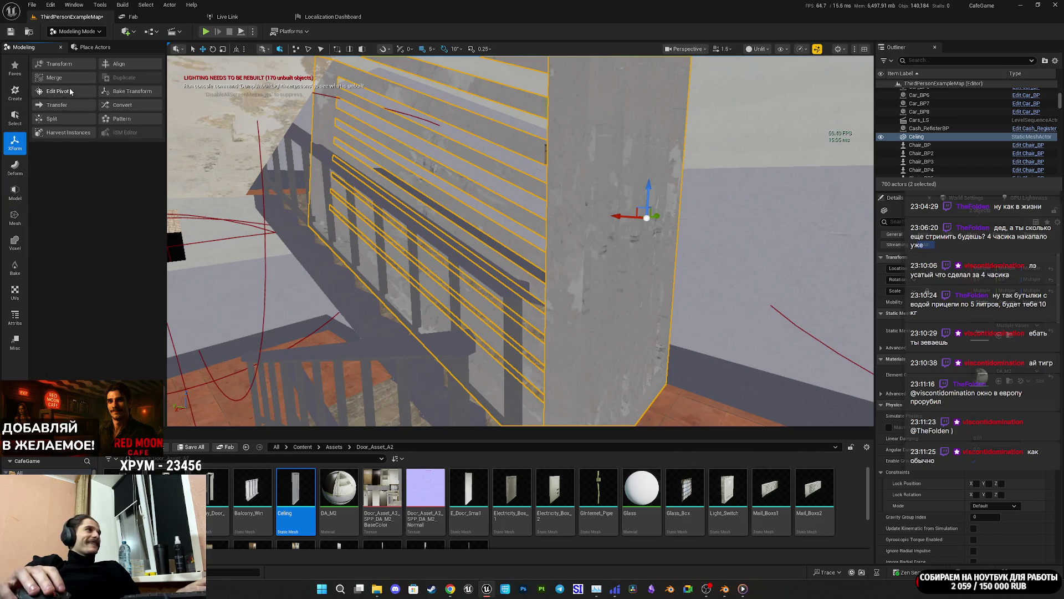
{"action": "left_click", "coordinate": [56, 77]}
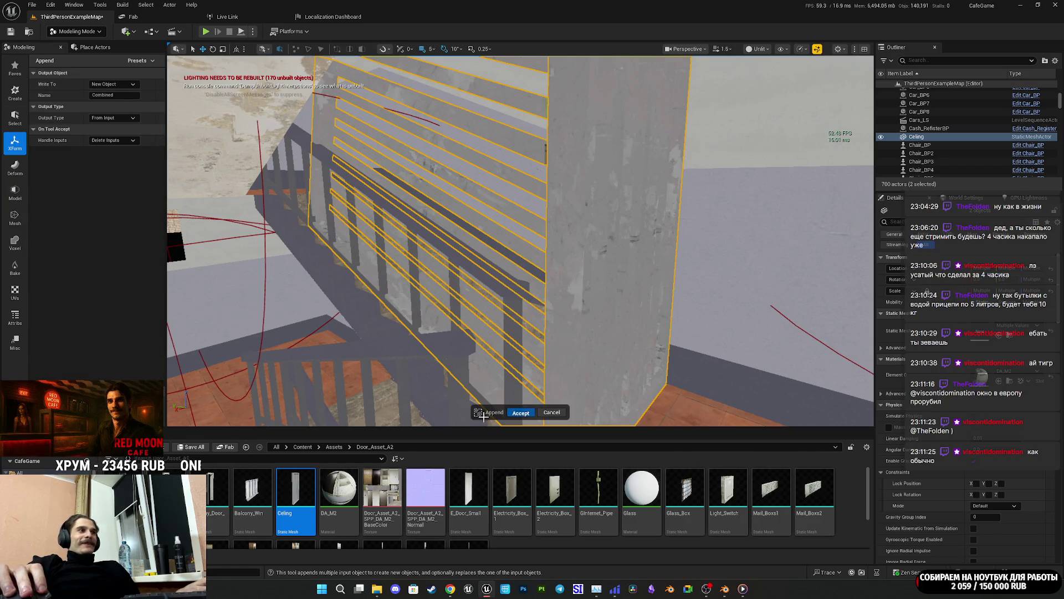
{"action": "left_click", "coordinate": [521, 413]}
Step: Save All, saving the map and the new combined mesh assets
{"action": "left_click", "coordinate": [200, 447]}
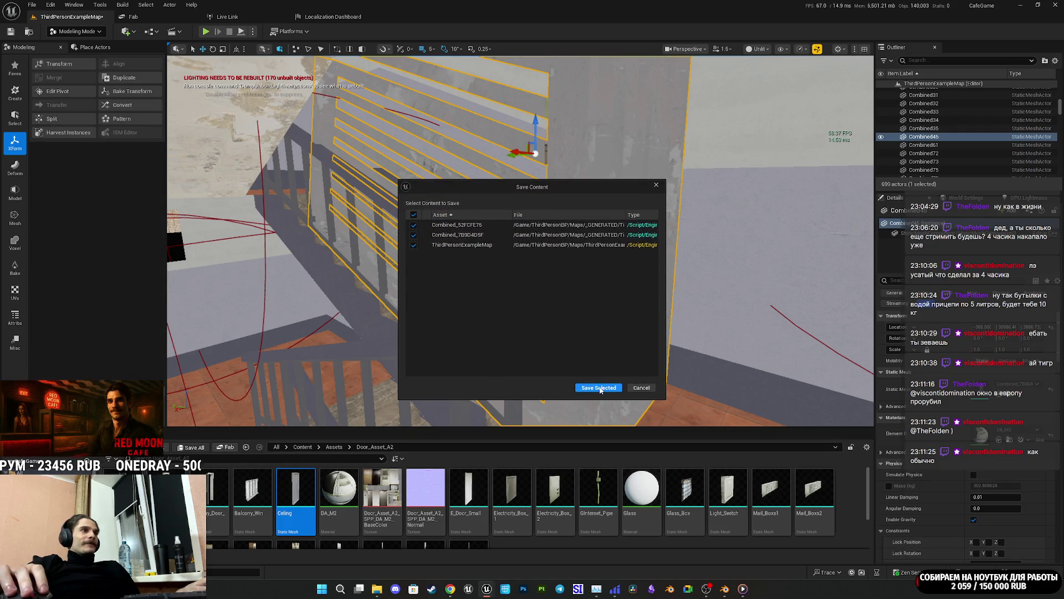
{"action": "left_click", "coordinate": [598, 388]}
{"action": "mouse_move", "coordinate": [659, 363]}
{"action": "left_mouse_down"}
{"action": "mouse_move", "coordinate": [699, 355]}
{"action": "mouse_move", "coordinate": [681, 366]}
{"action": "mouse_move", "coordinate": [693, 383]}
{"action": "mouse_move", "coordinate": [670, 371]}
{"action": "mouse_move", "coordinate": [660, 399]}
{"action": "mouse_move", "coordinate": [577, 340]}
{"action": "left_mouse_up"}
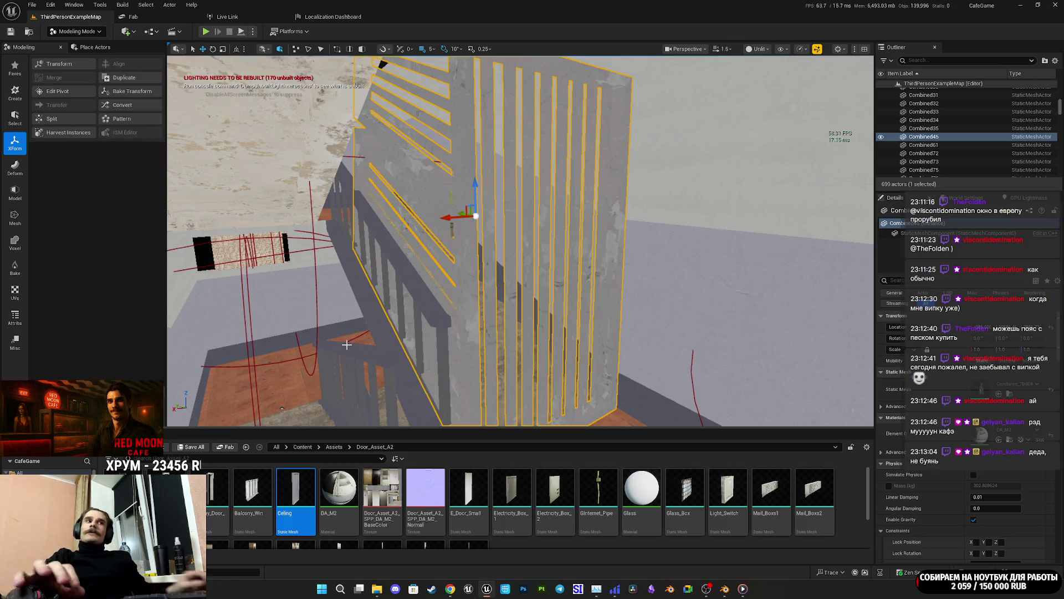
Step: Bring the view closer to the slatted wall and launch Play In Editor with Alt+P
{"action": "mouse_move", "coordinate": [526, 332]}
{"action": "left_mouse_down"}
{"action": "mouse_move", "coordinate": [477, 317]}
{"action": "mouse_move", "coordinate": [508, 321]}
{"action": "left_mouse_up"}
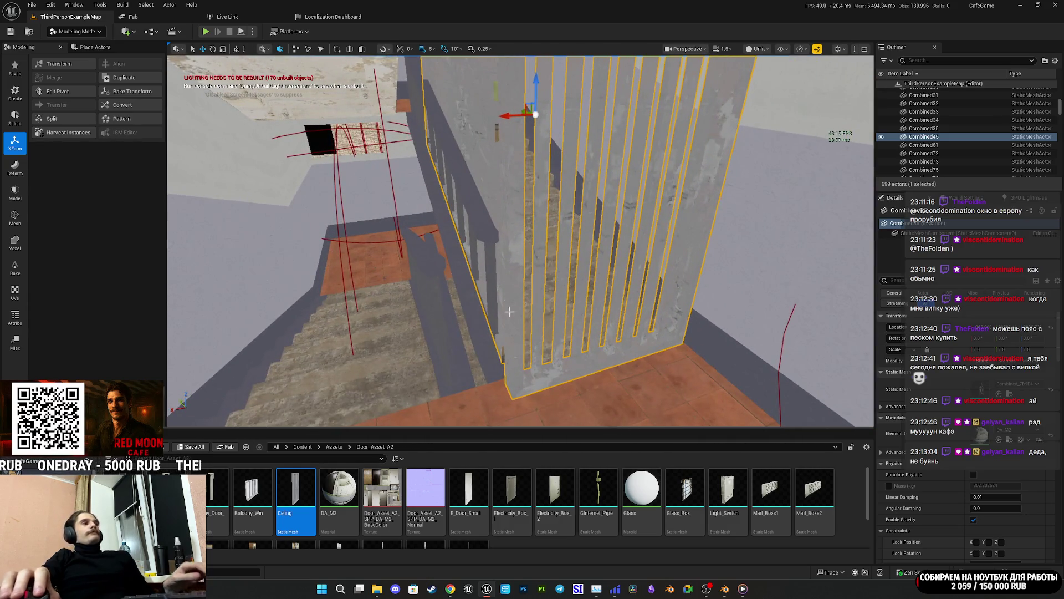
{"action": "key", "text": "alt+p"}
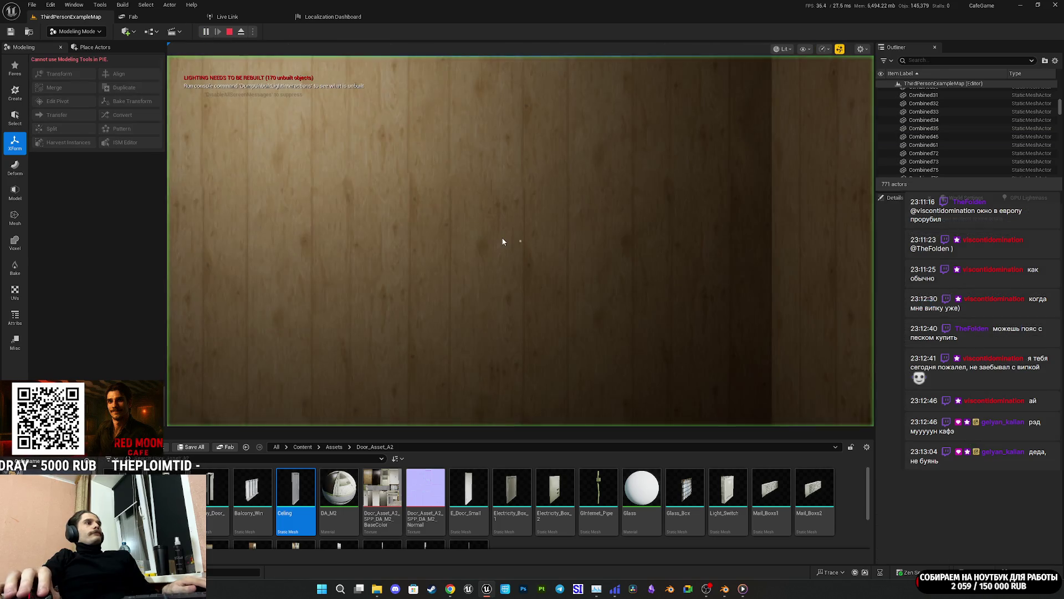
Step: In fullscreen play, walk out the apartment door, through the wooden door and up to the grey-door landing
{"action": "key", "text": "F11"}
{"action": "key", "text": "w"}
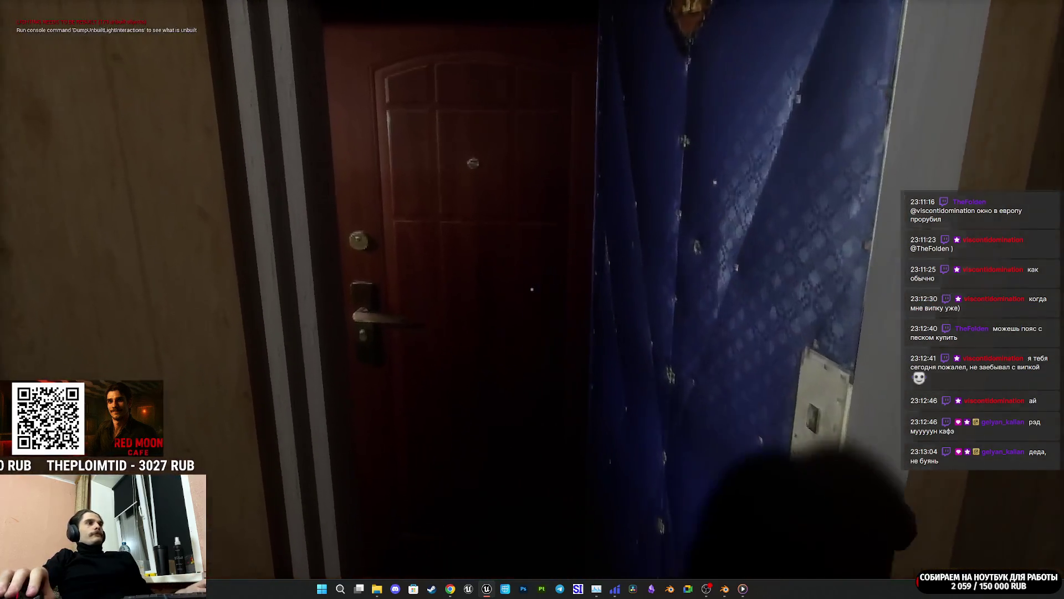
{"action": "key", "text": "e"}
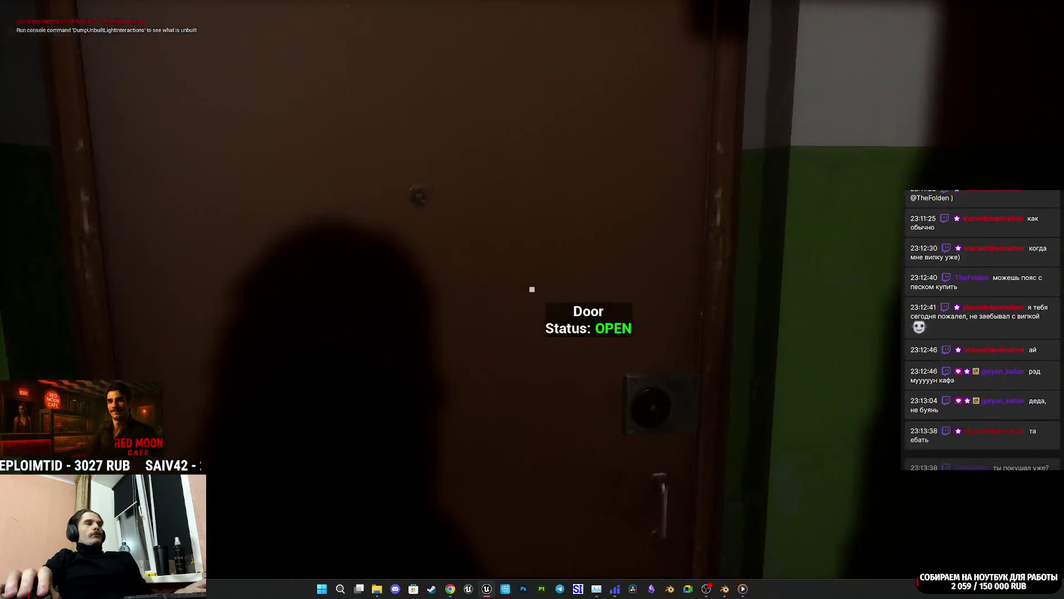
{"action": "key", "text": "w"}
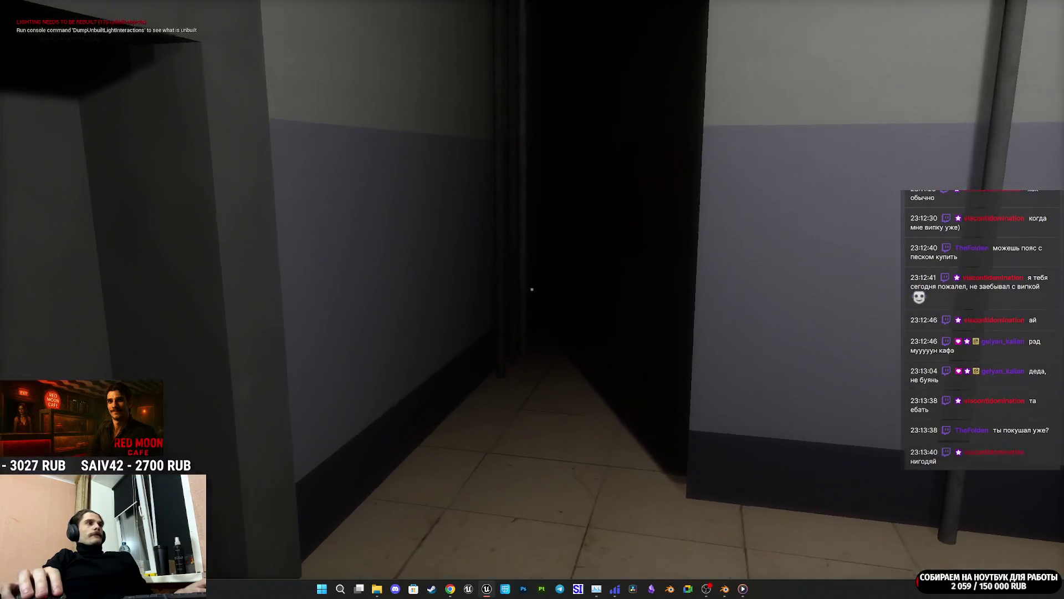
{"action": "key", "text": "w"}
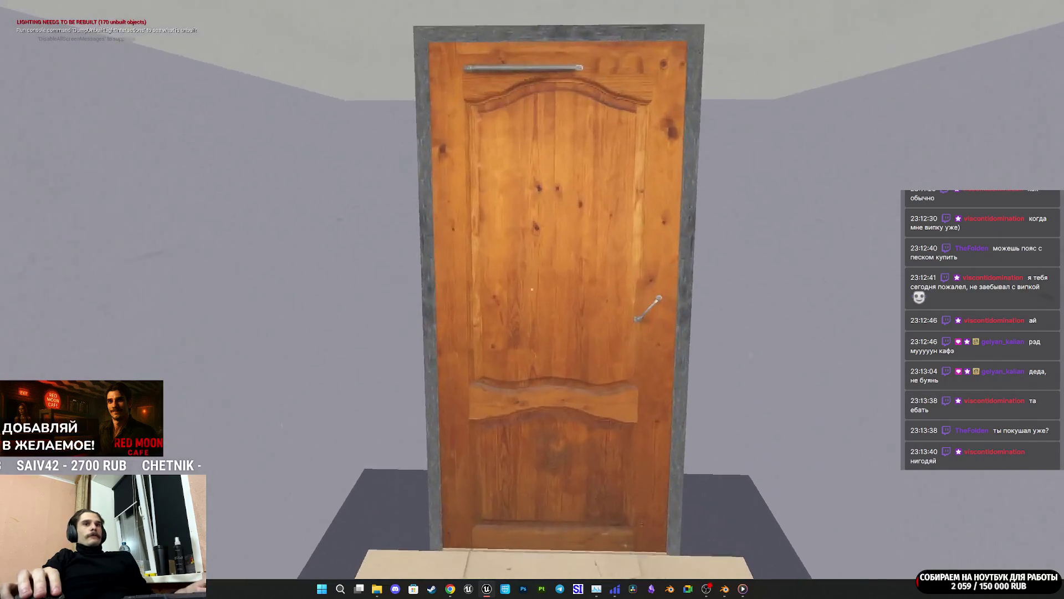
{"action": "key", "text": "e"}
{"action": "key", "text": "w"}
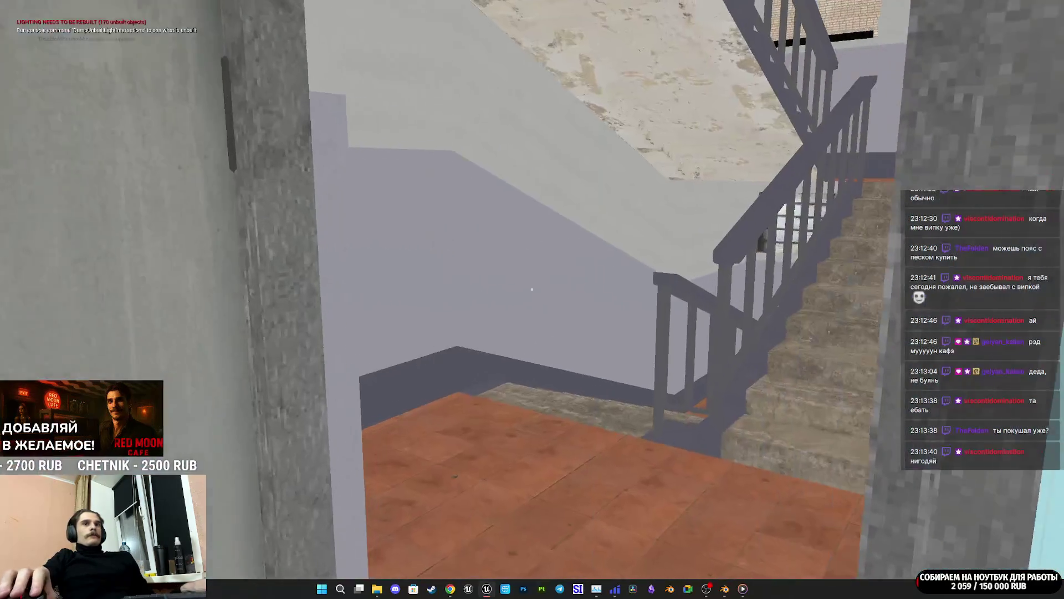
{"action": "key", "text": "w"}
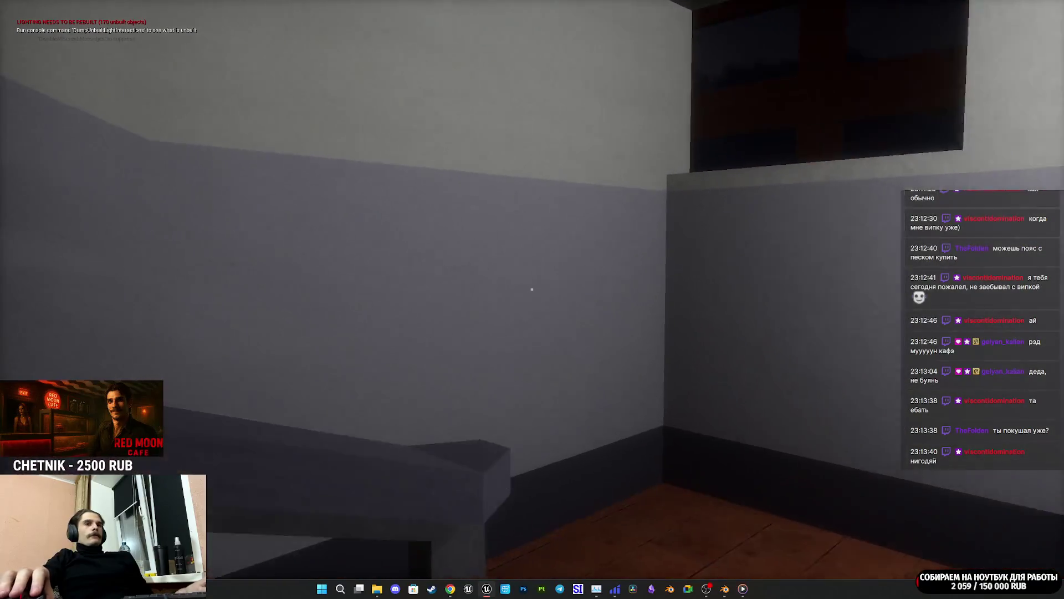
{"action": "key", "text": "w"}
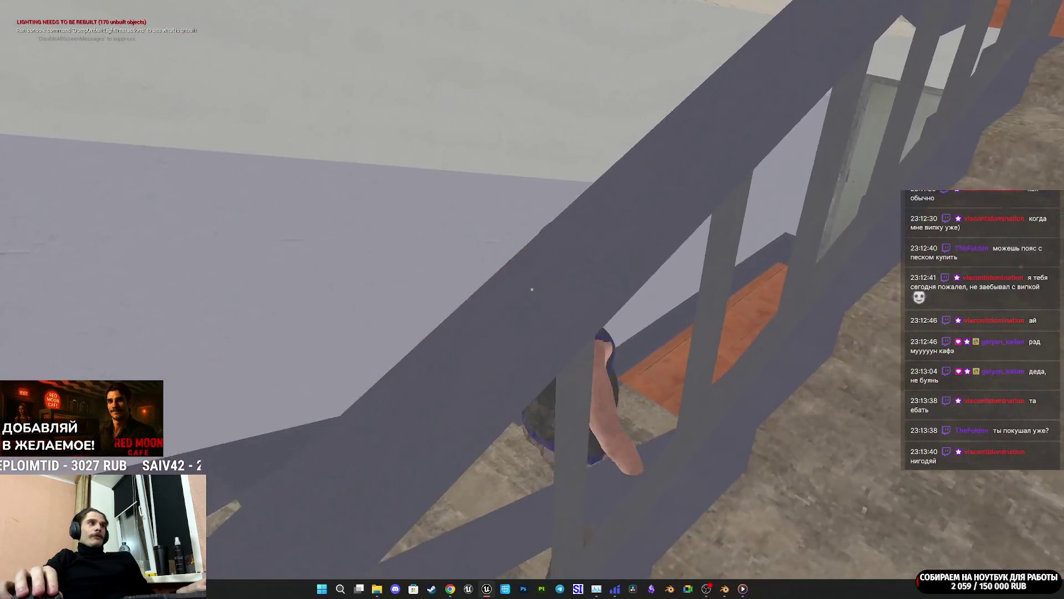
Step: Climb to the upper landing, checking the pillar, stair underside and railing, then head back down
{"action": "key", "text": "w"}
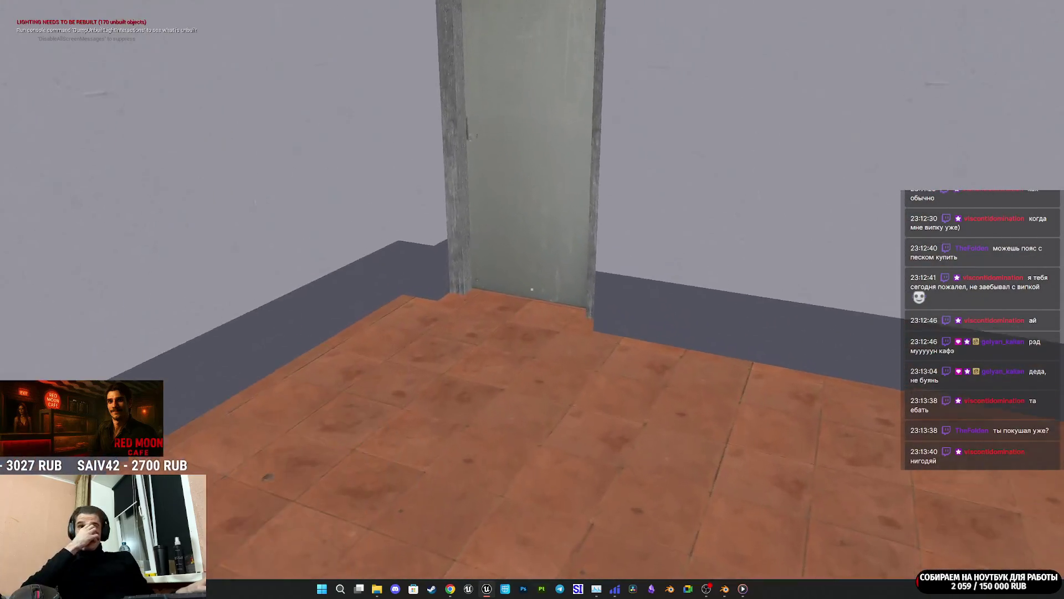
{"action": "key", "text": "w"}
{"action": "mouse_move", "coordinate": [532, 289]}
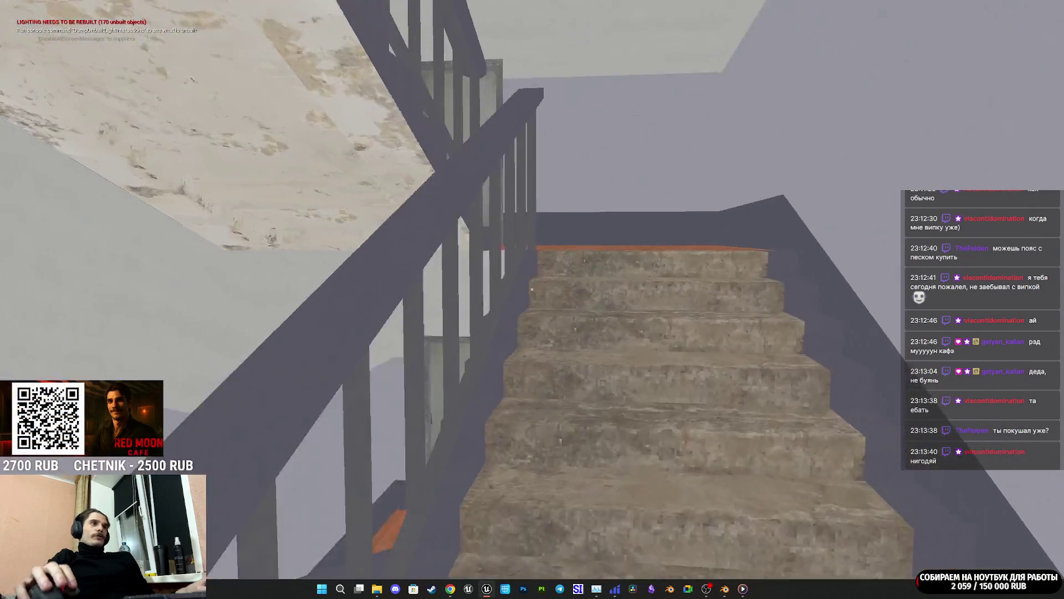
{"action": "key", "text": "w"}
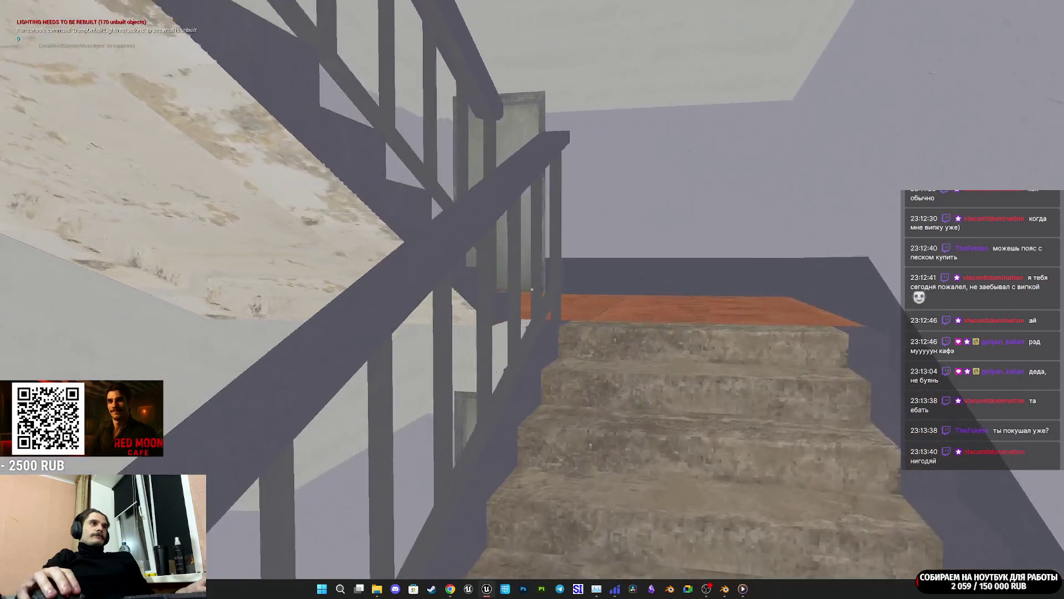
{"action": "key", "text": "w"}
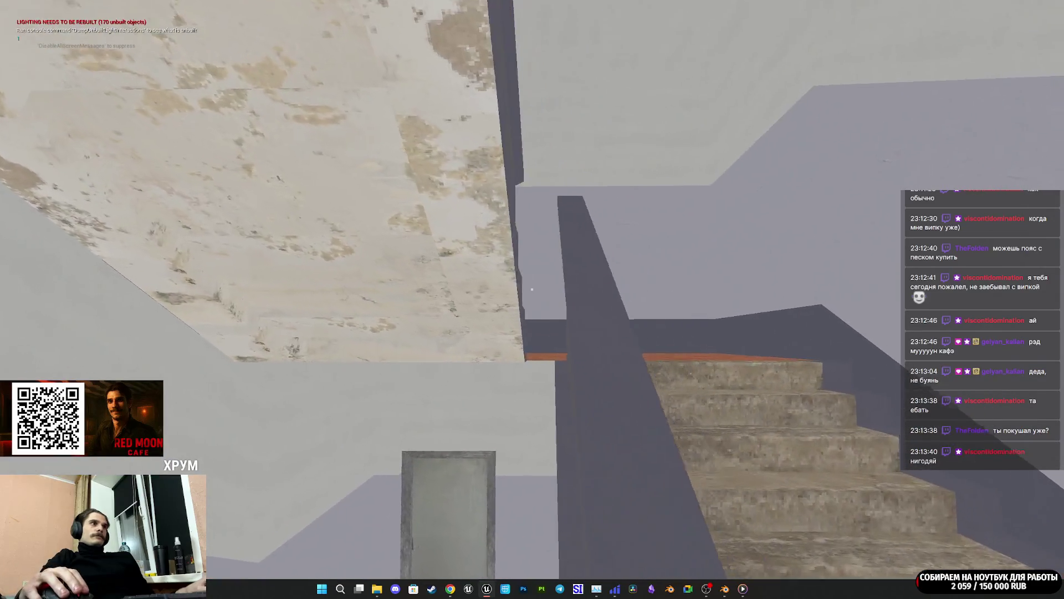
{"action": "key", "text": "w"}
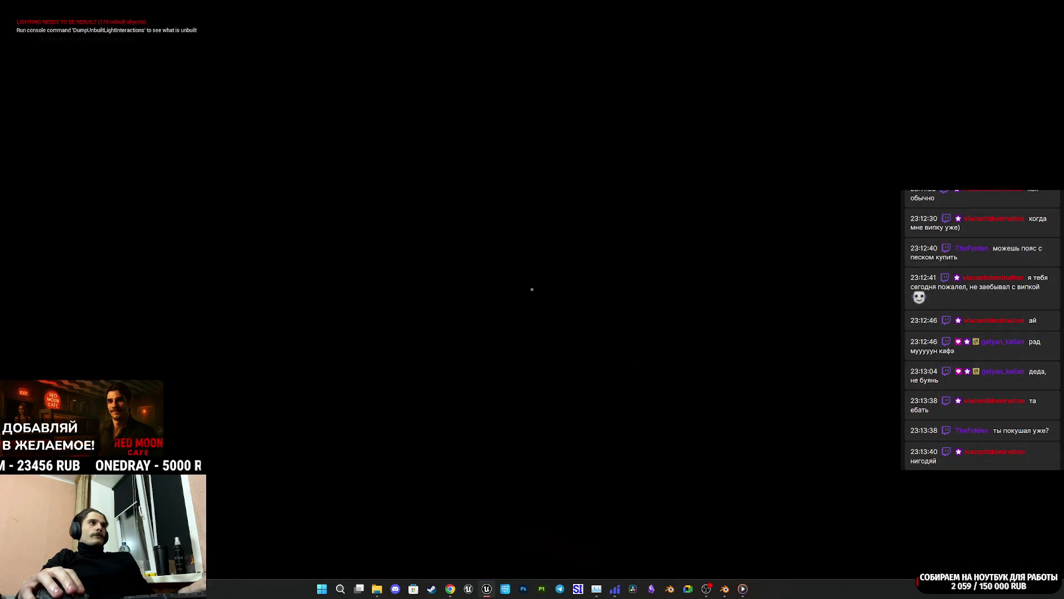
{"action": "key", "text": "w"}
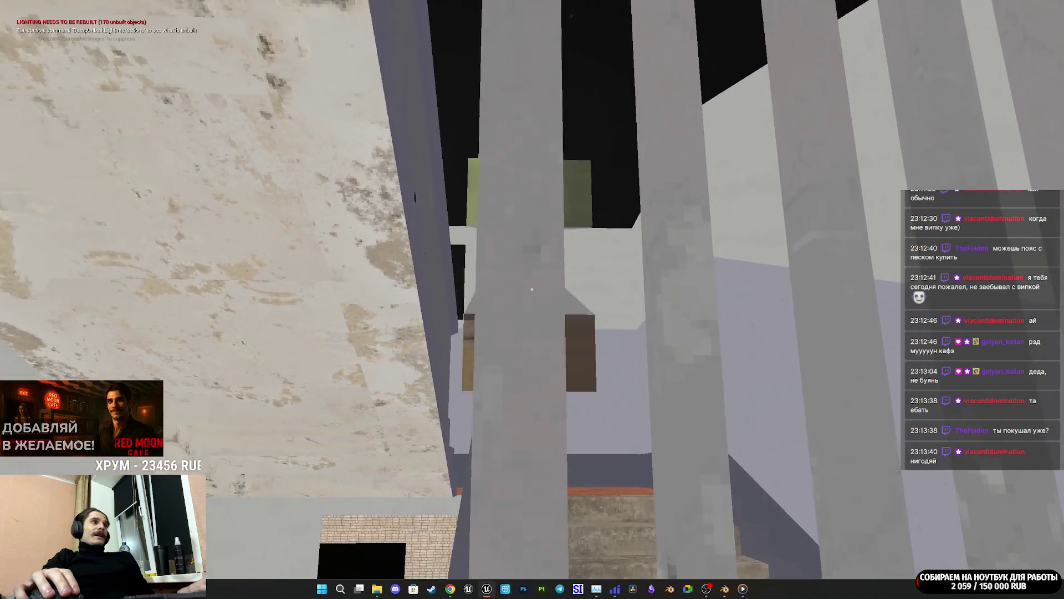
Step: Step back to view the slatted panel, then go through the grey door onto the balcony
{"action": "key", "text": "s"}
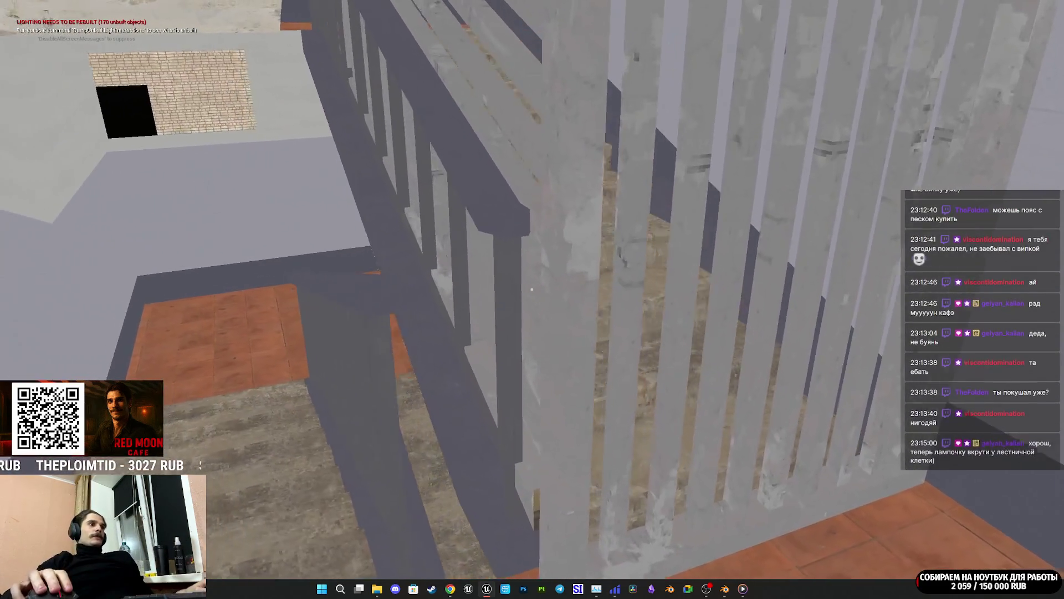
{"action": "key", "text": "w"}
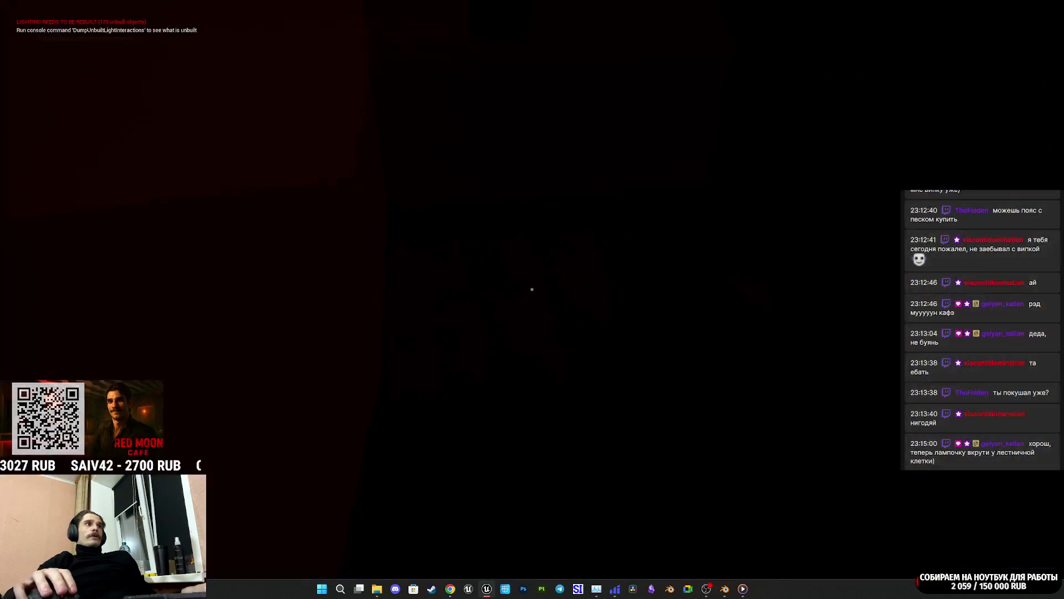
{"action": "key", "text": "w"}
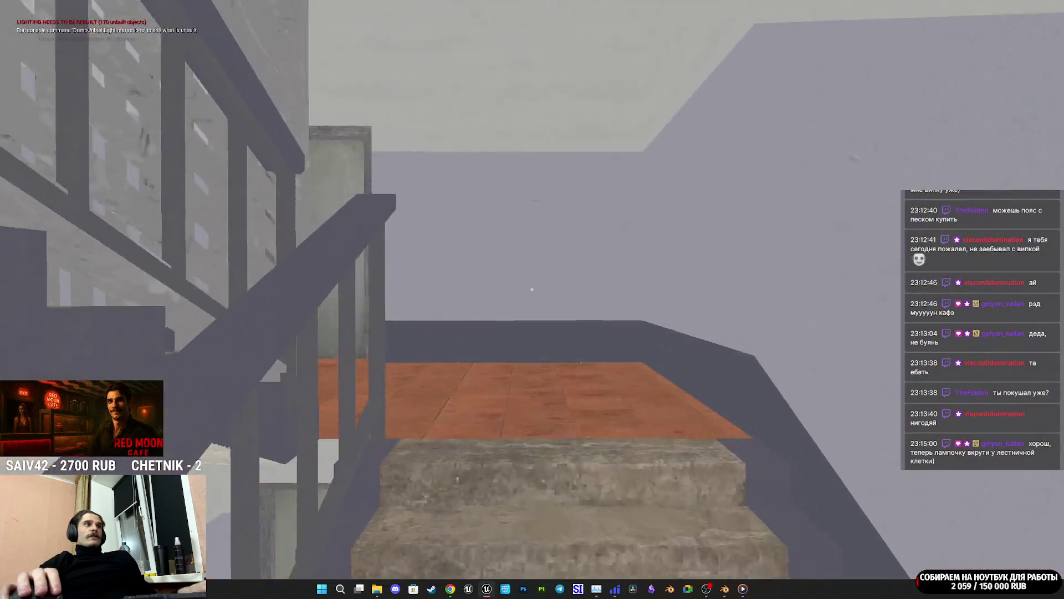
{"action": "key", "text": "w"}
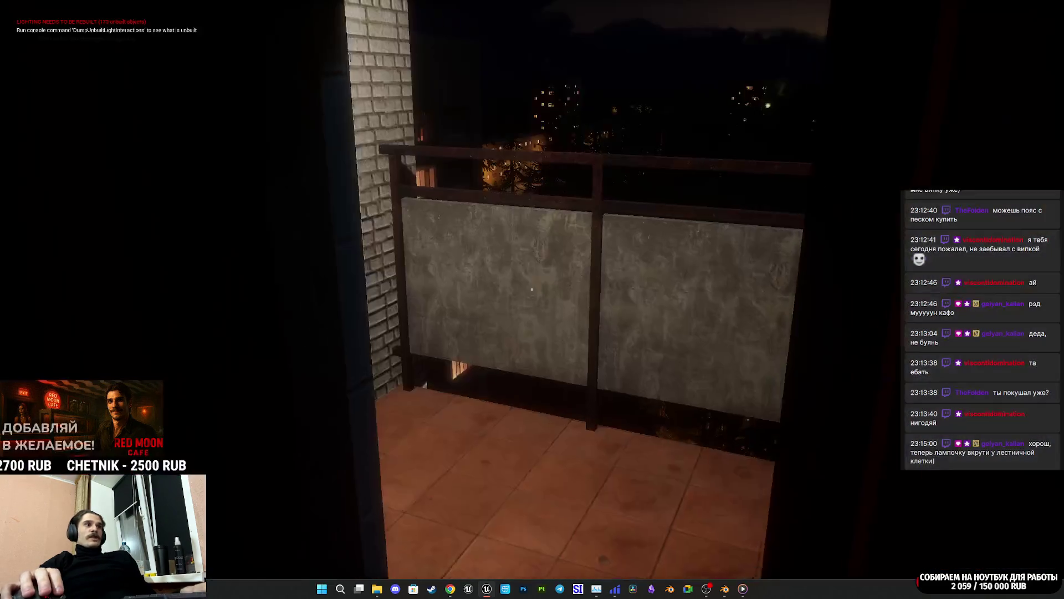
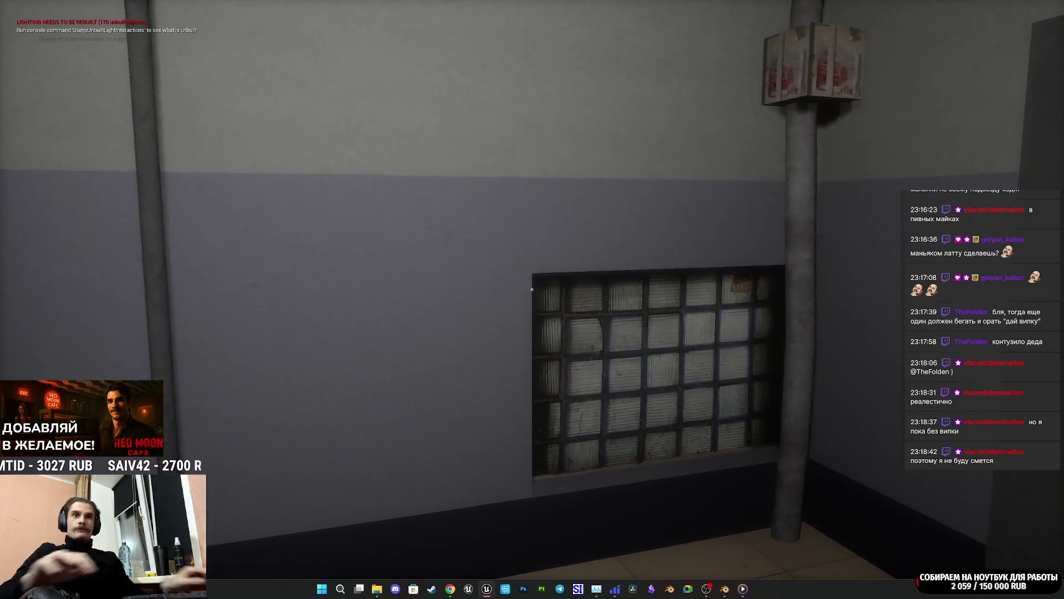
Step: Walk past the window wall and light switch into the open elevator, facing its mirror
{"action": "mouse_move", "coordinate": [531, 289]}
{"action": "key", "text": "w"}
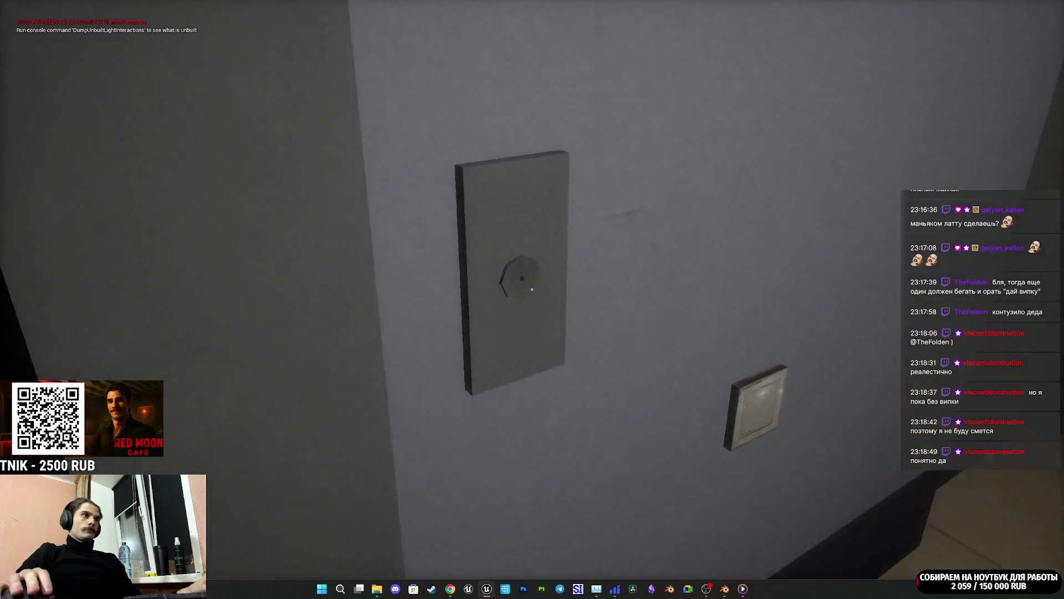
{"action": "key", "text": "w"}
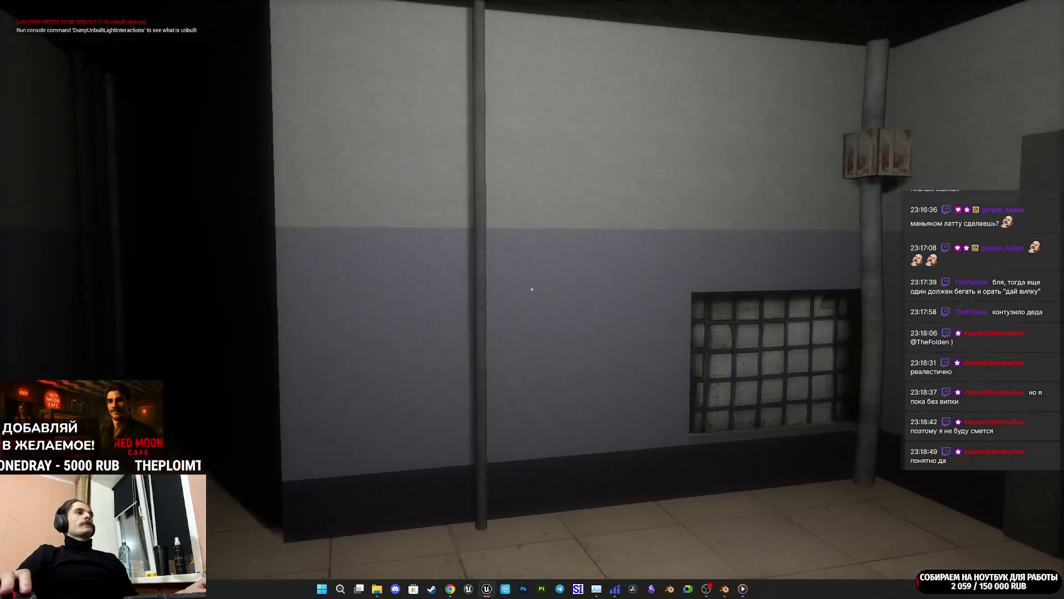
{"action": "key", "text": "w"}
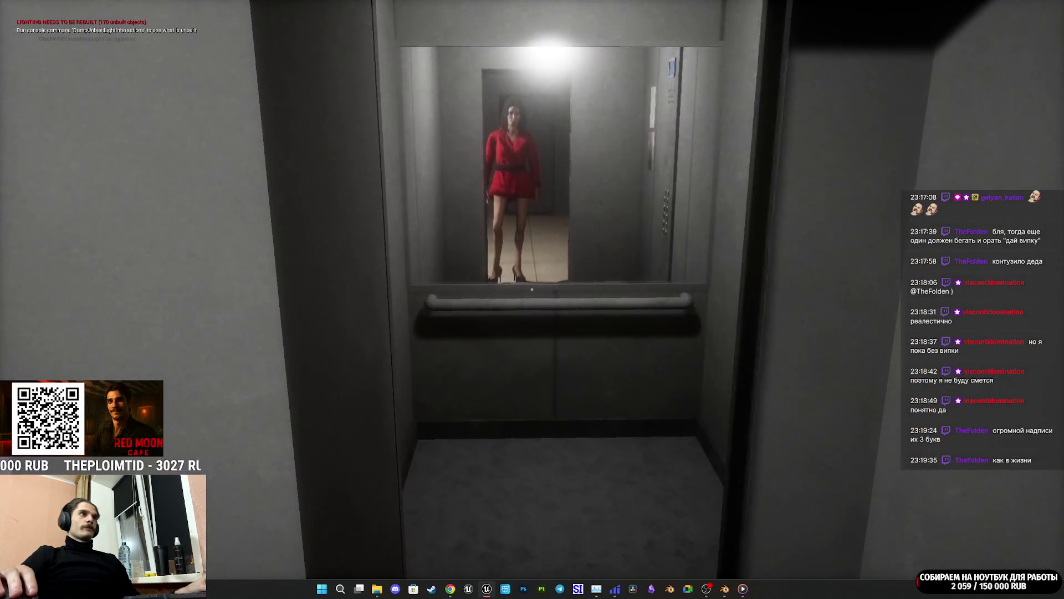
Step: Walk from the elevator to the forest doorway, switch to unlit view, and detach from the player
{"action": "key", "text": "w"}
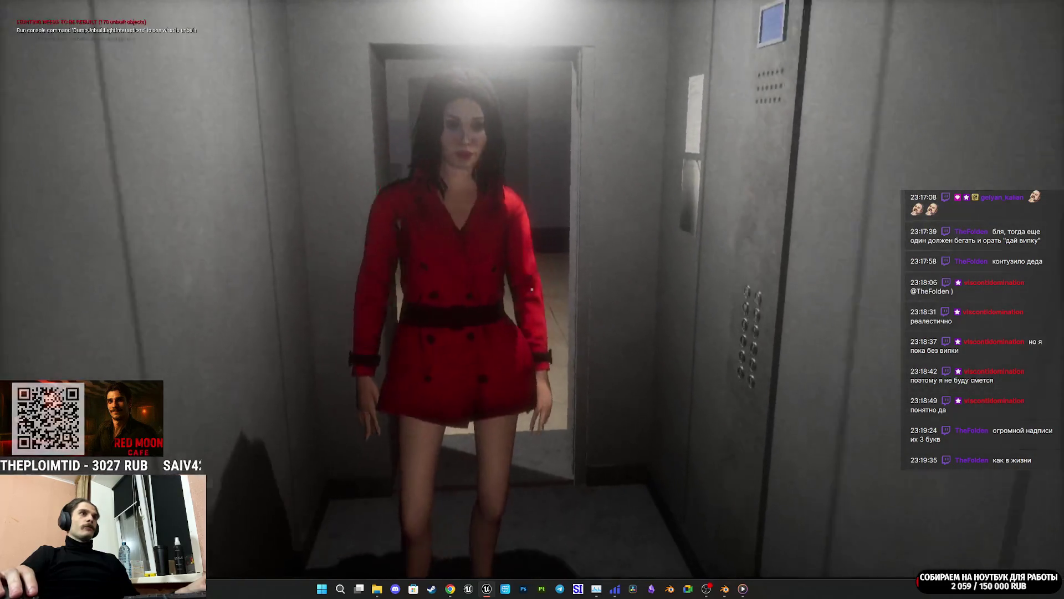
{"action": "mouse_move", "coordinate": [531, 289]}
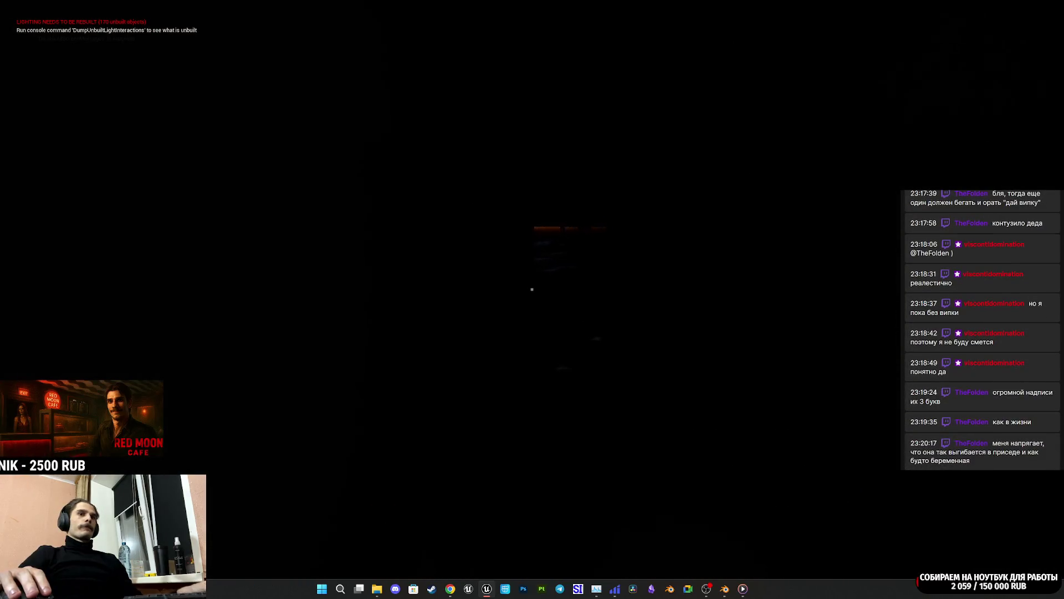
{"action": "key", "text": "w"}
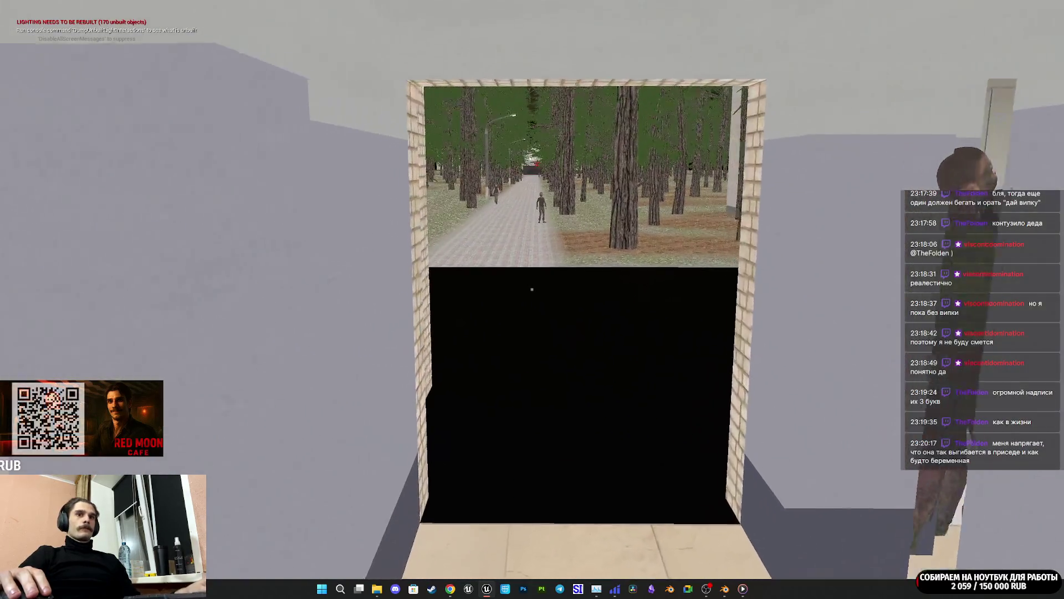
{"action": "key", "text": "w"}
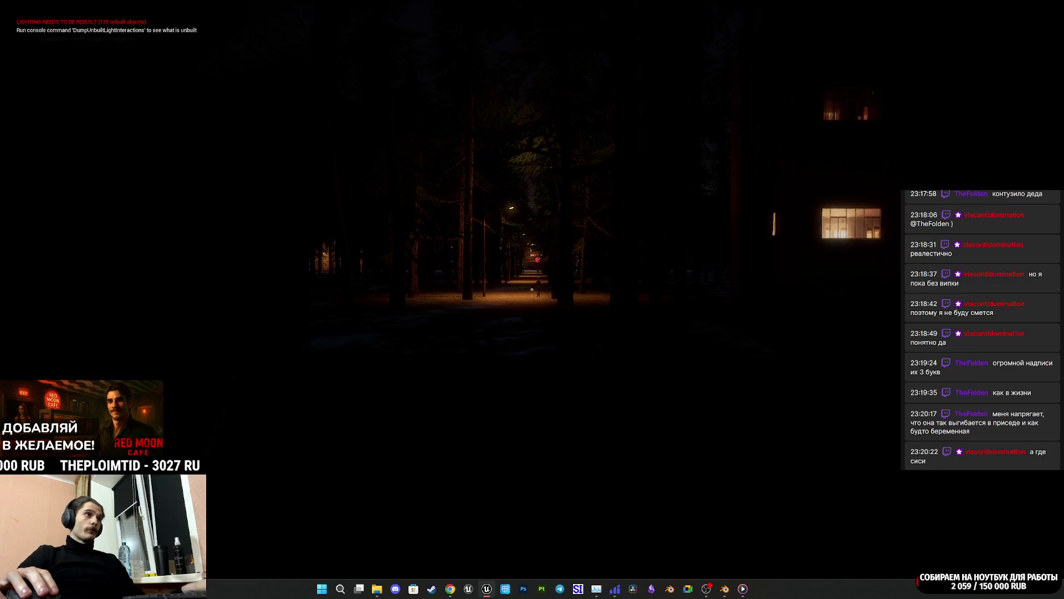
{"action": "key", "text": "F2"}
{"action": "key", "text": "Escape"}
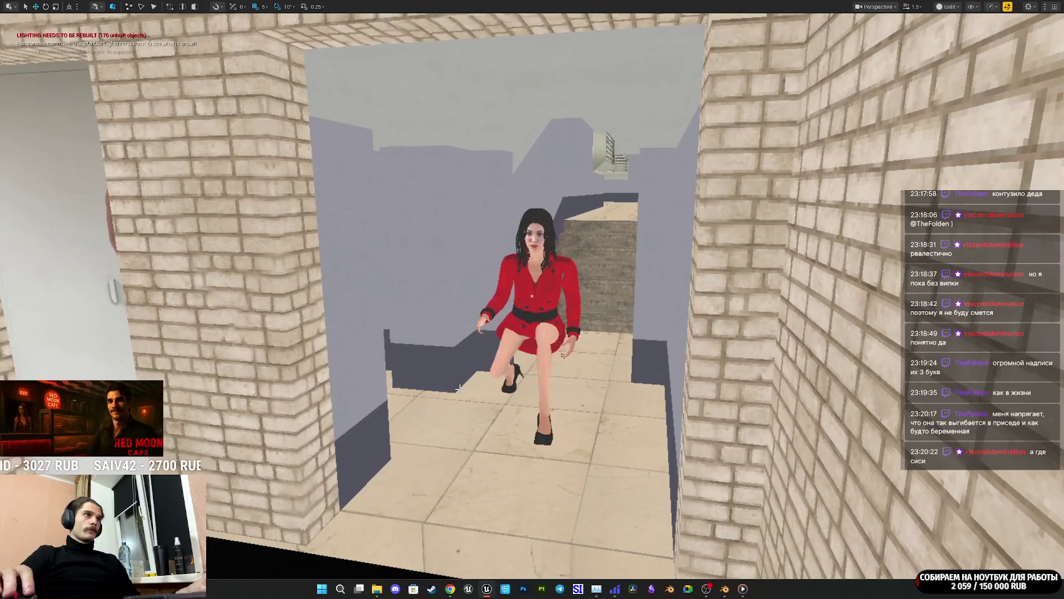
Step: Drag the player character onto the park path by the Red Moon Cafe and possess her with F8
{"action": "left_click", "coordinate": [551, 295]}
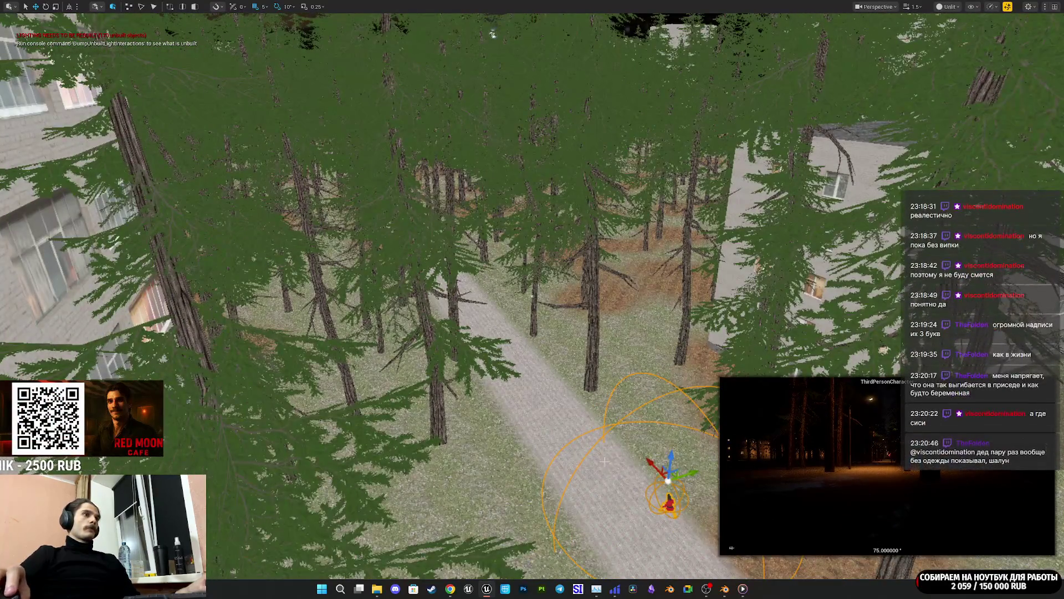
{"action": "left_click_drag", "start_coordinate": [653, 461], "coordinate": [2, 131]}
{"action": "key", "text": "F8"}
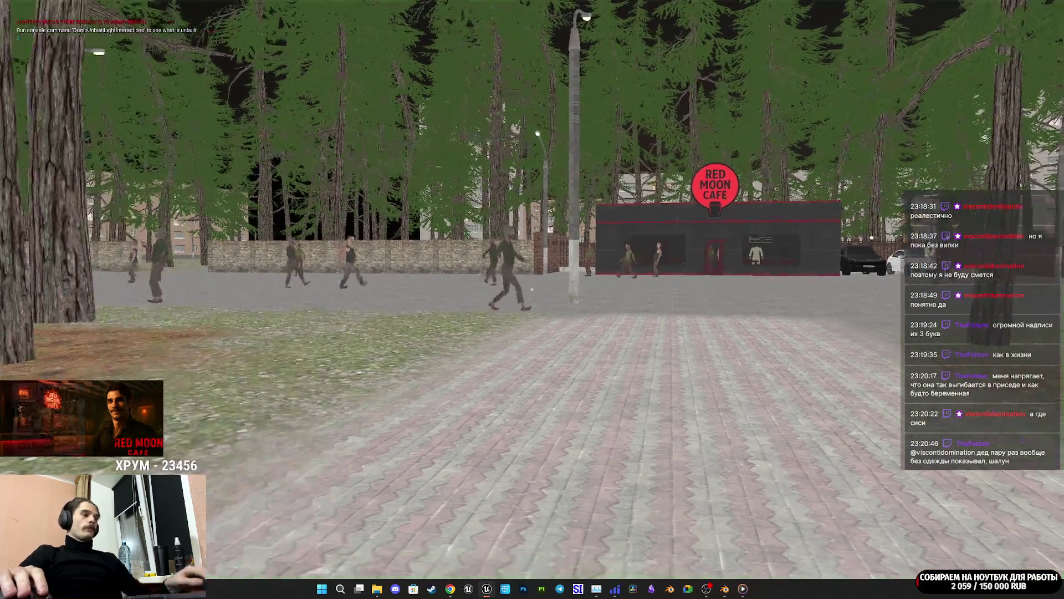
Step: Go fullscreen, switch to night lighting, and walk into the Red Moon Cafe toward the counter
{"action": "key", "text": "F11"}
{"action": "key", "text": "F11"}
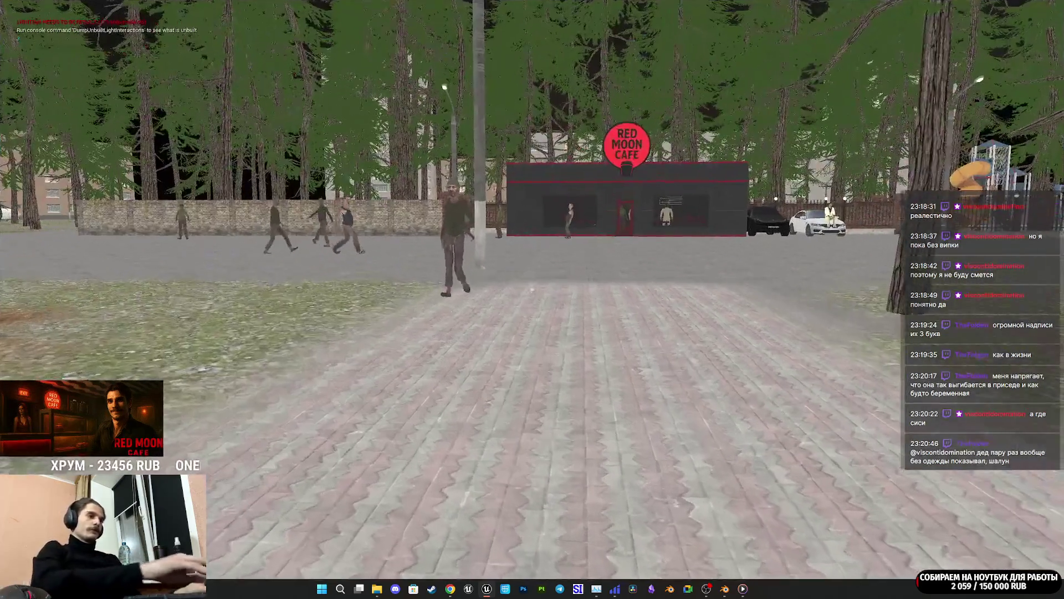
{"action": "key", "text": "w"}
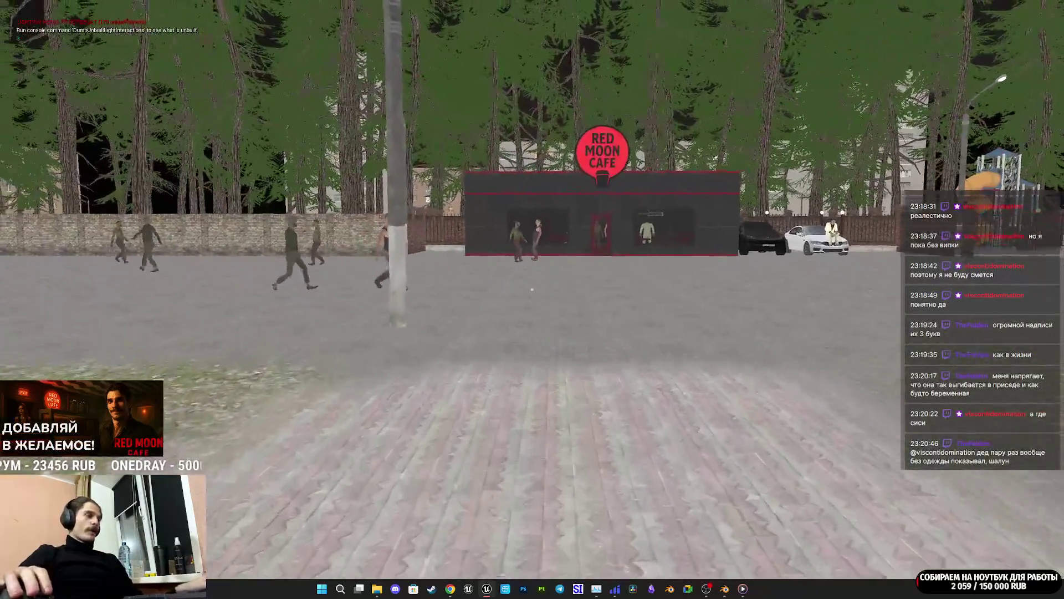
{"action": "key", "text": "n"}
{"action": "key", "text": "w"}
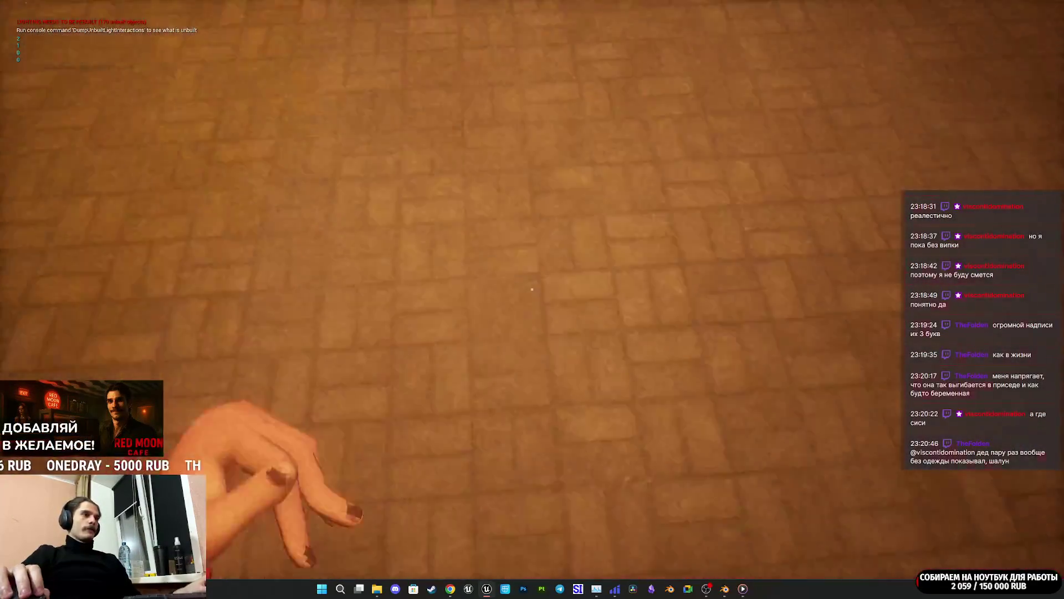
{"action": "key", "text": "w"}
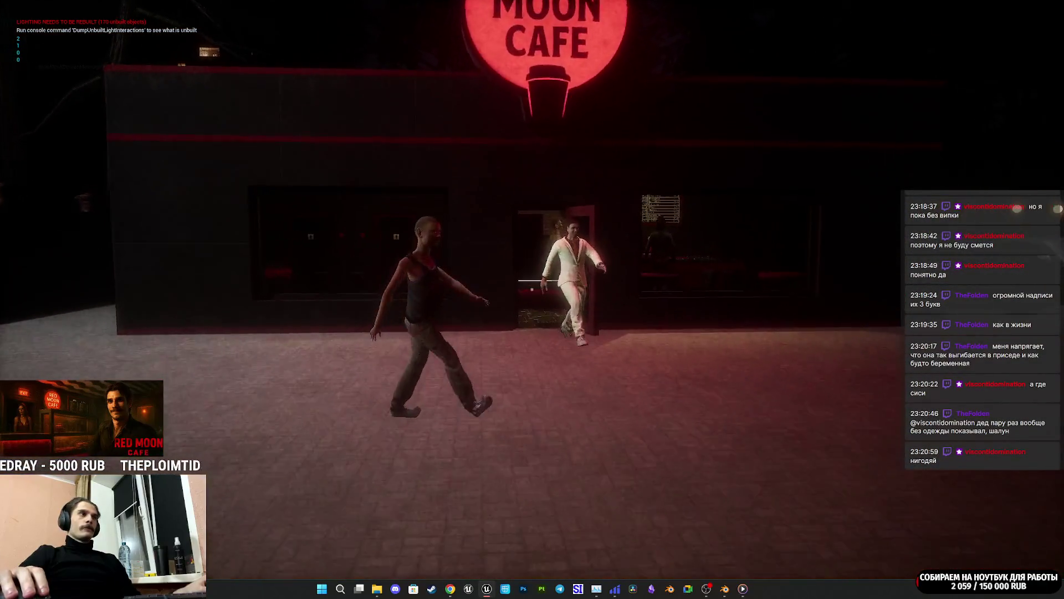
{"action": "key", "text": "w"}
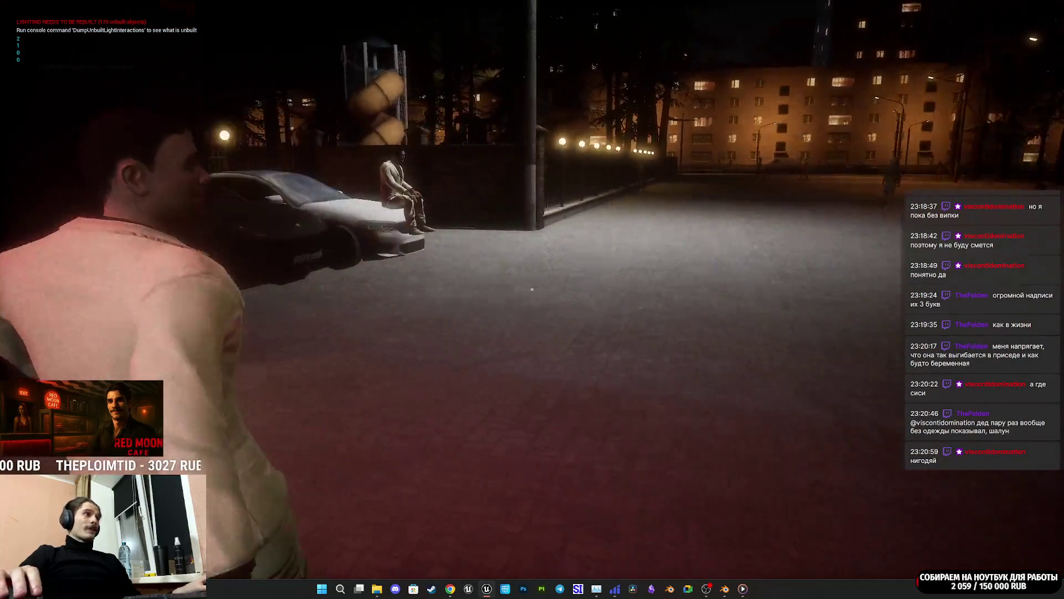
{"action": "key", "text": "w"}
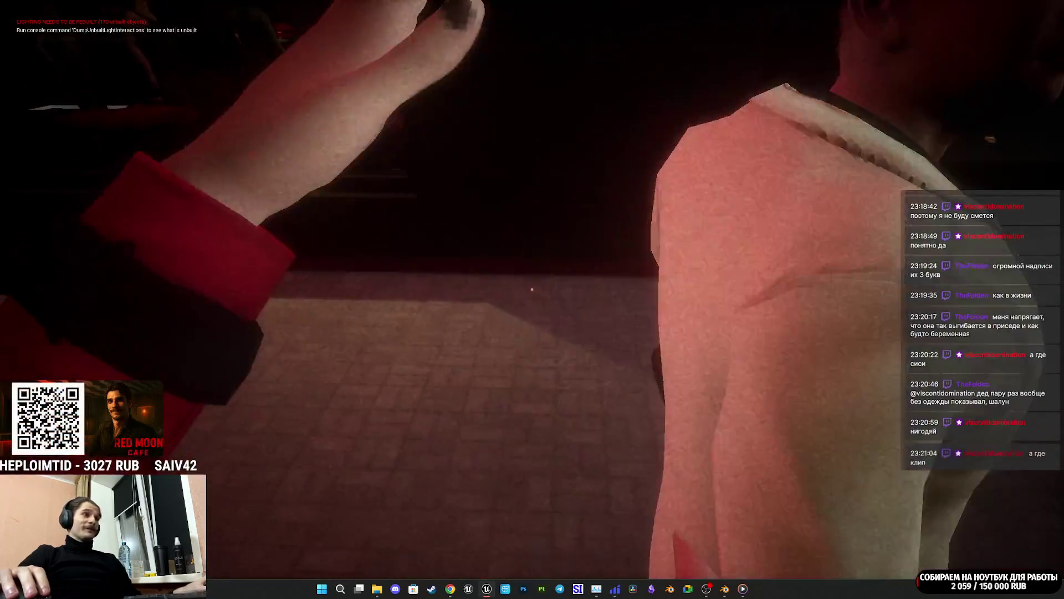
{"action": "key", "text": "w"}
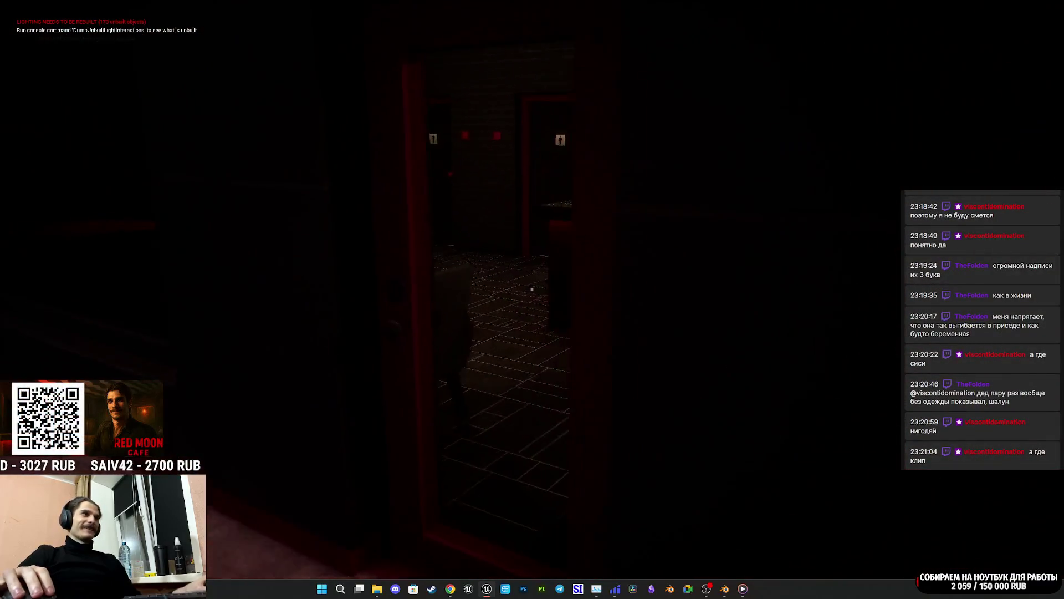
Step: Enter the restroom, look at the toilet, and turn back toward the door
{"action": "key", "text": "w"}
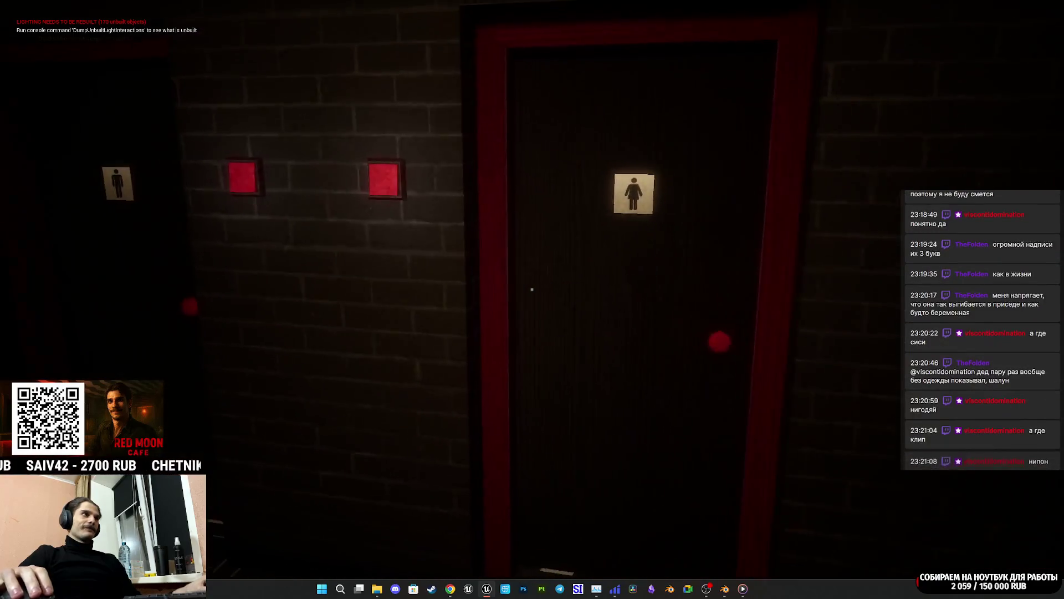
{"action": "key", "text": "w"}
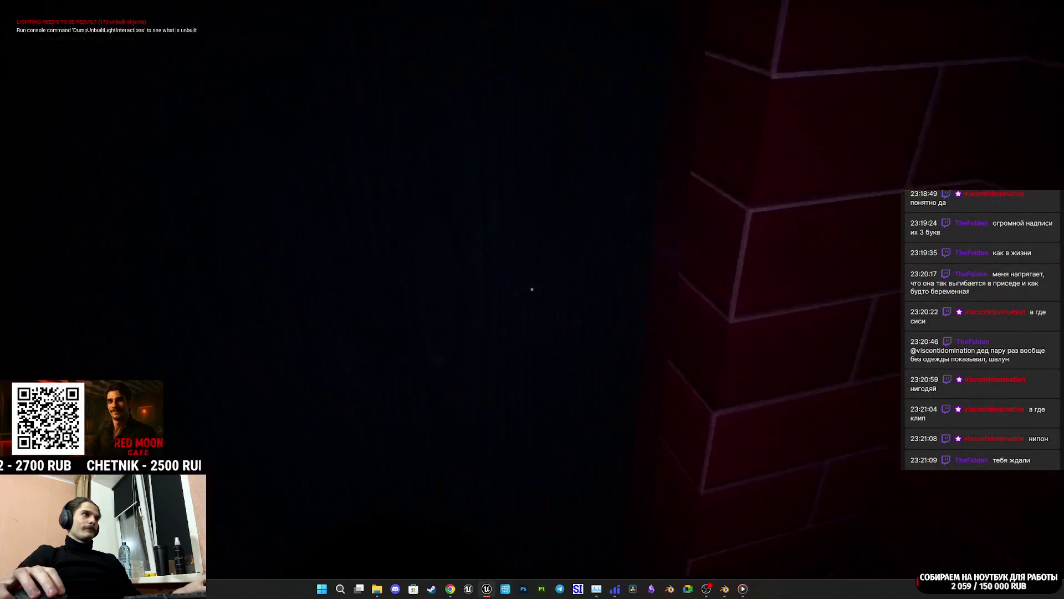
{"action": "key", "text": "w"}
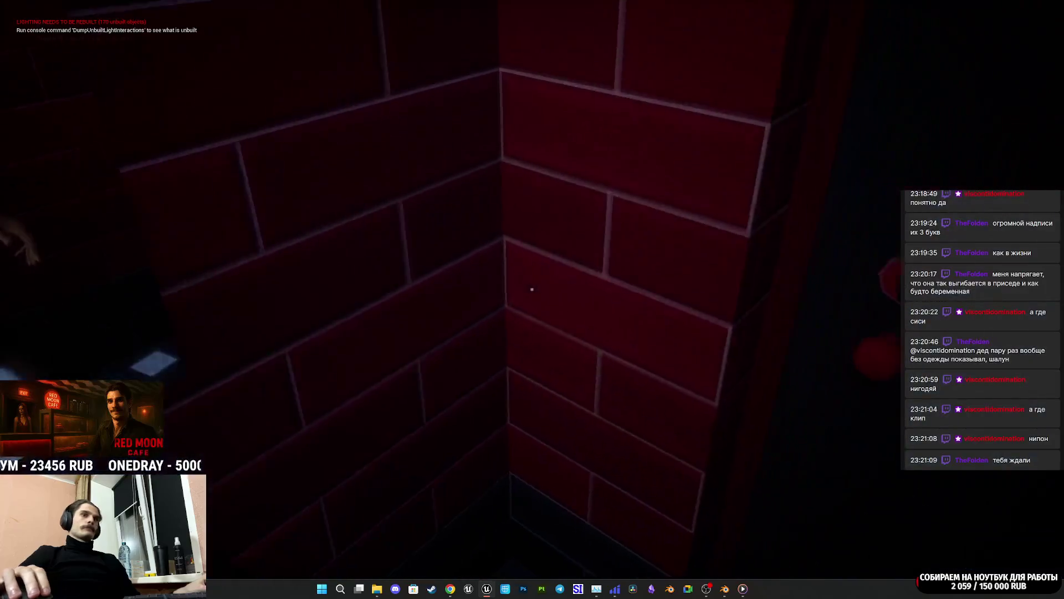
Step: Go behind the counter and take the customer's cappuccino order at the register
{"action": "key", "text": "w"}
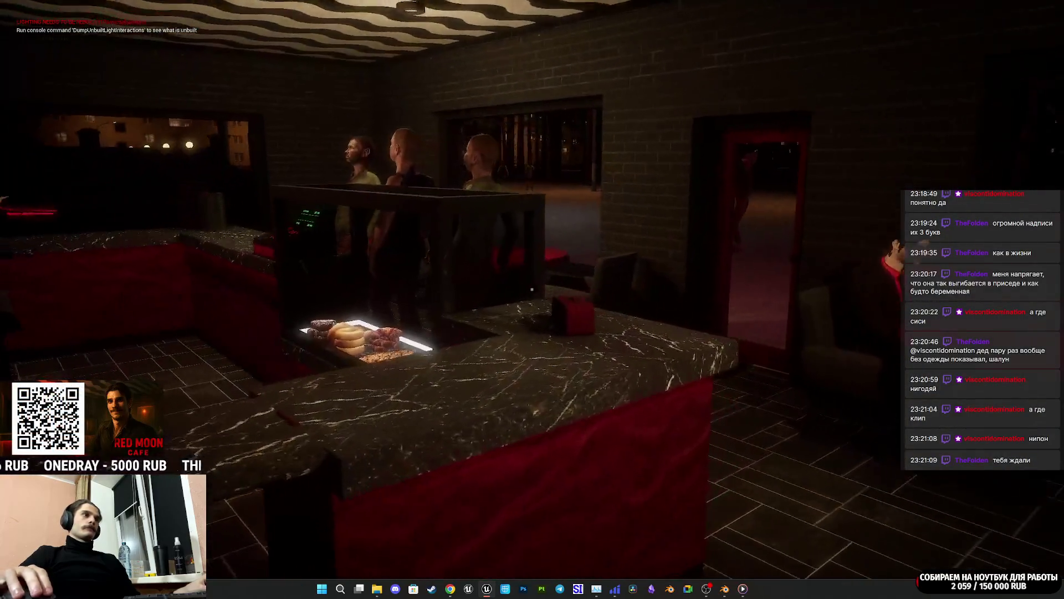
{"action": "key", "text": "w"}
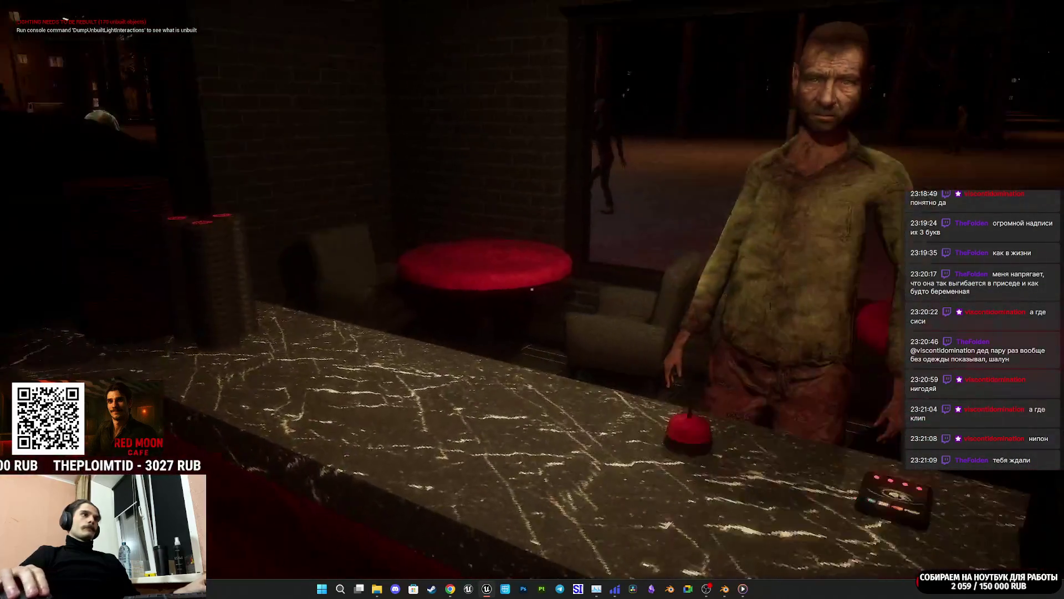
{"action": "left_click", "coordinate": [532, 289]}
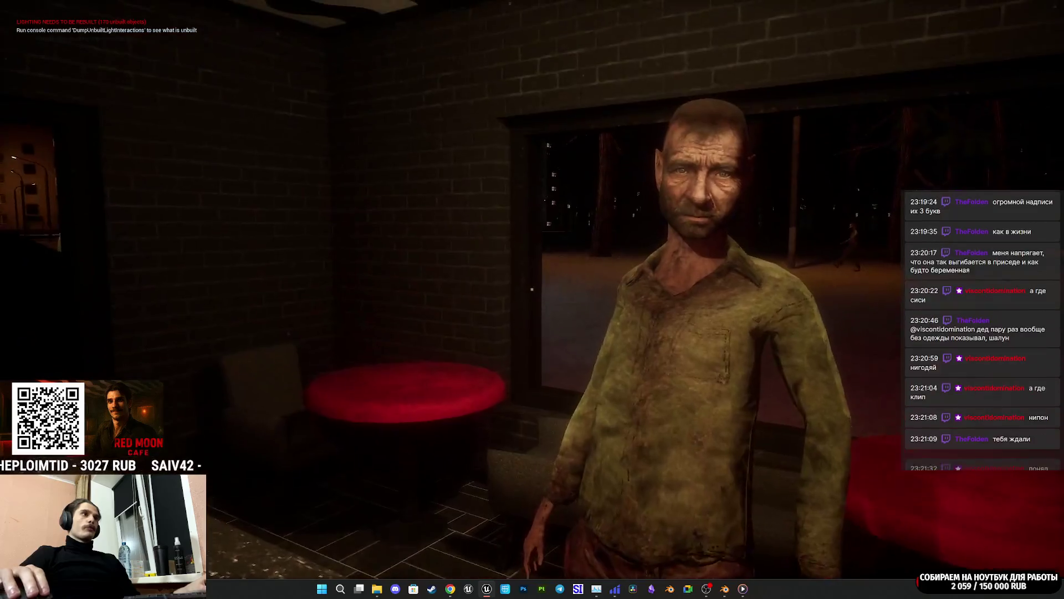
{"action": "key", "text": "w"}
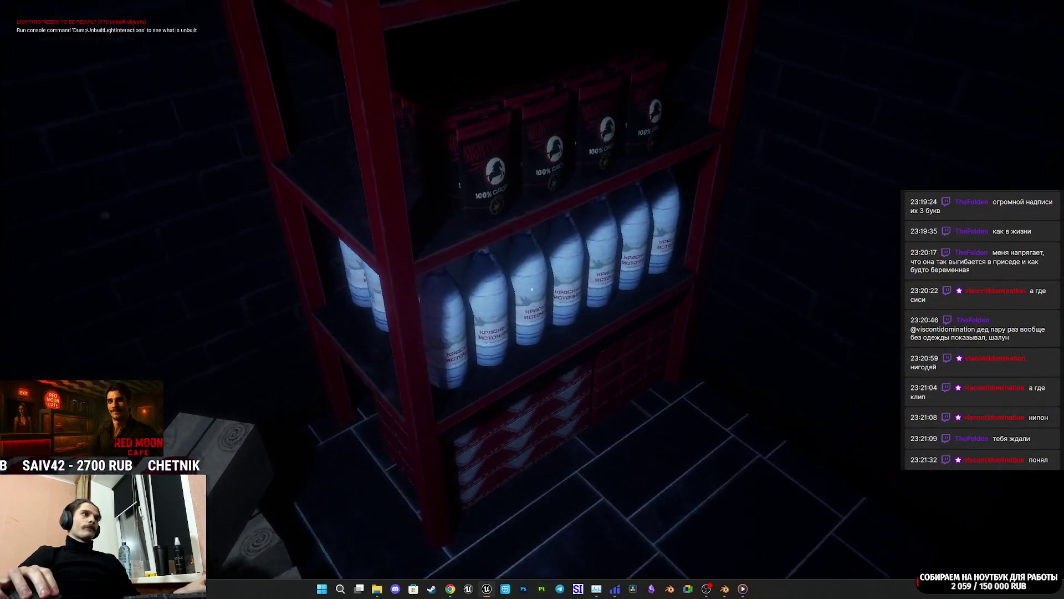
Step: Place a paper cup on the drip tray, set out the Cheap Coffee can, and grab the portafilter
{"action": "left_click", "coordinate": [532, 289]}
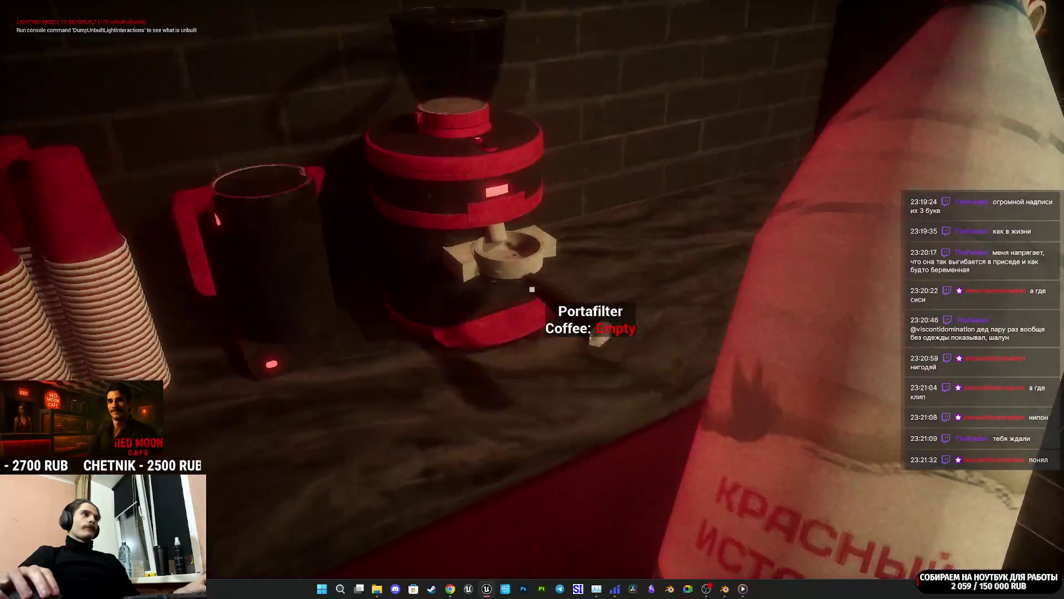
{"action": "left_click", "coordinate": [532, 289]}
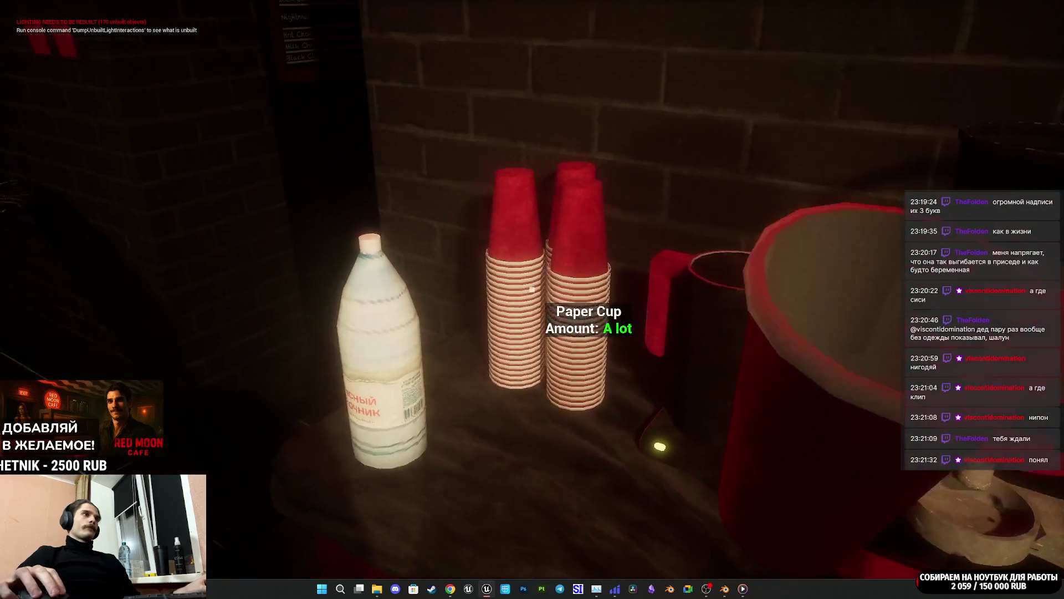
{"action": "left_click", "coordinate": [532, 288]}
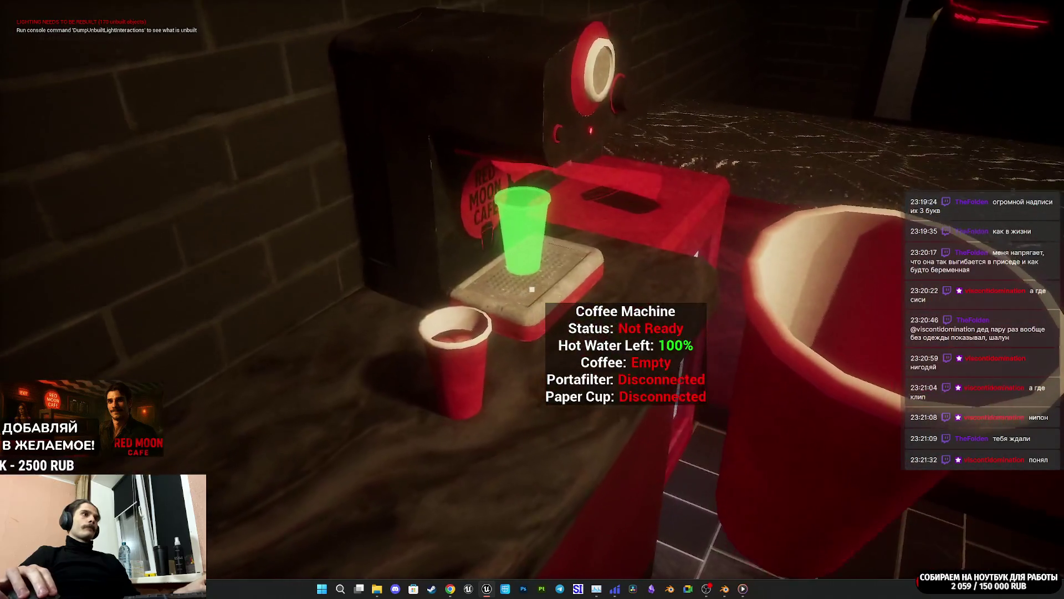
{"action": "left_click", "coordinate": [532, 289]}
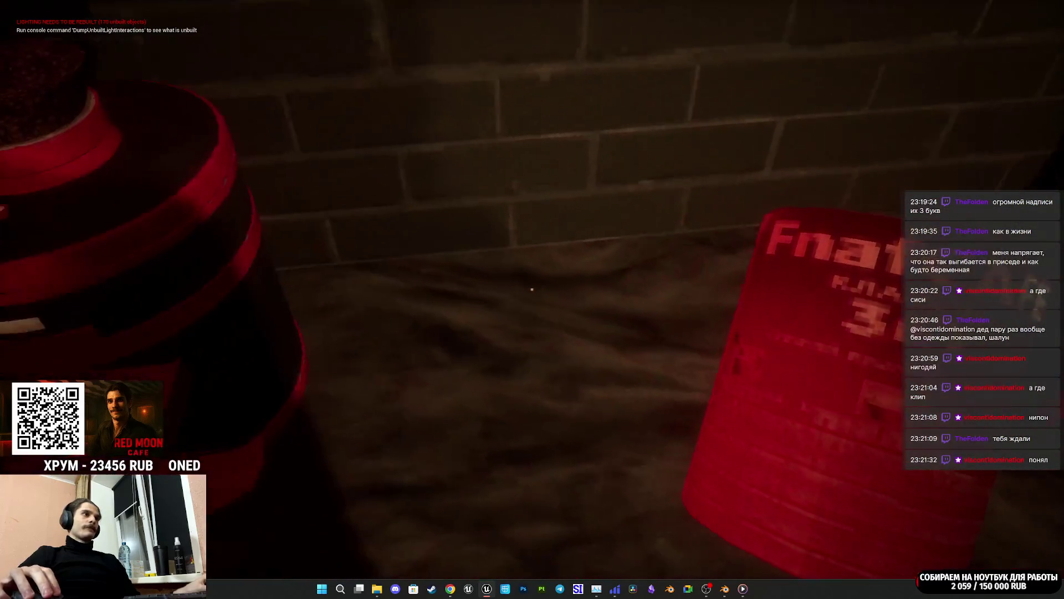
{"action": "left_click", "coordinate": [532, 289]}
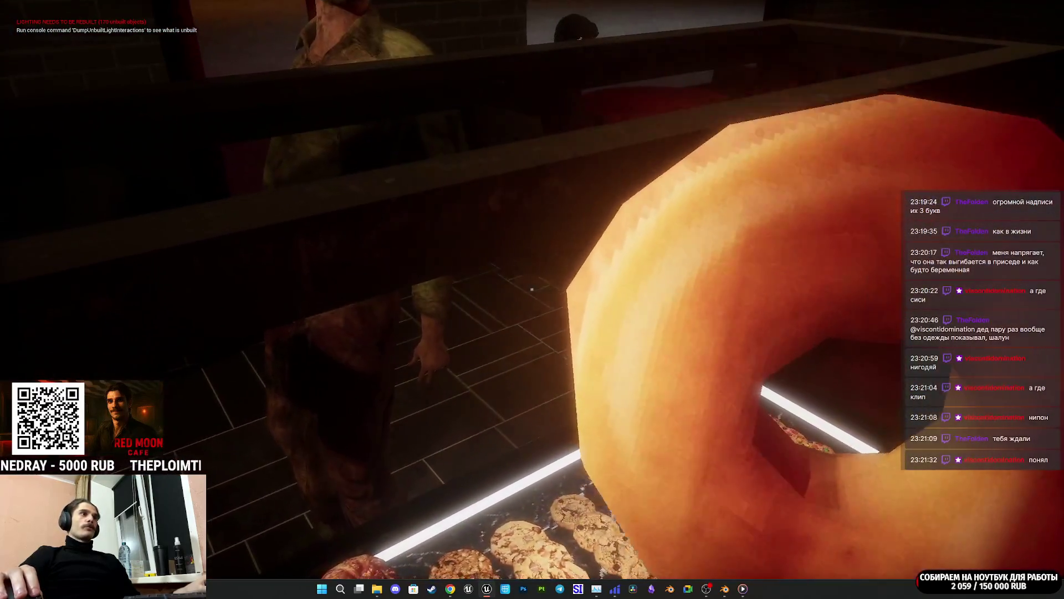
{"action": "left_click", "coordinate": [532, 289]}
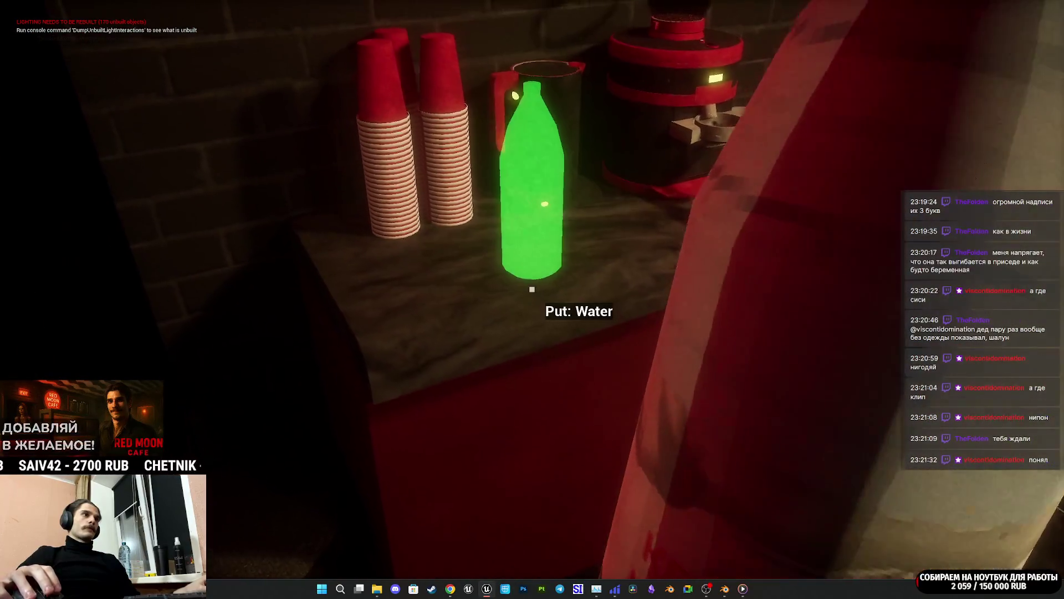
{"action": "left_click", "coordinate": [532, 288]}
{"action": "left_click", "coordinate": [532, 289]}
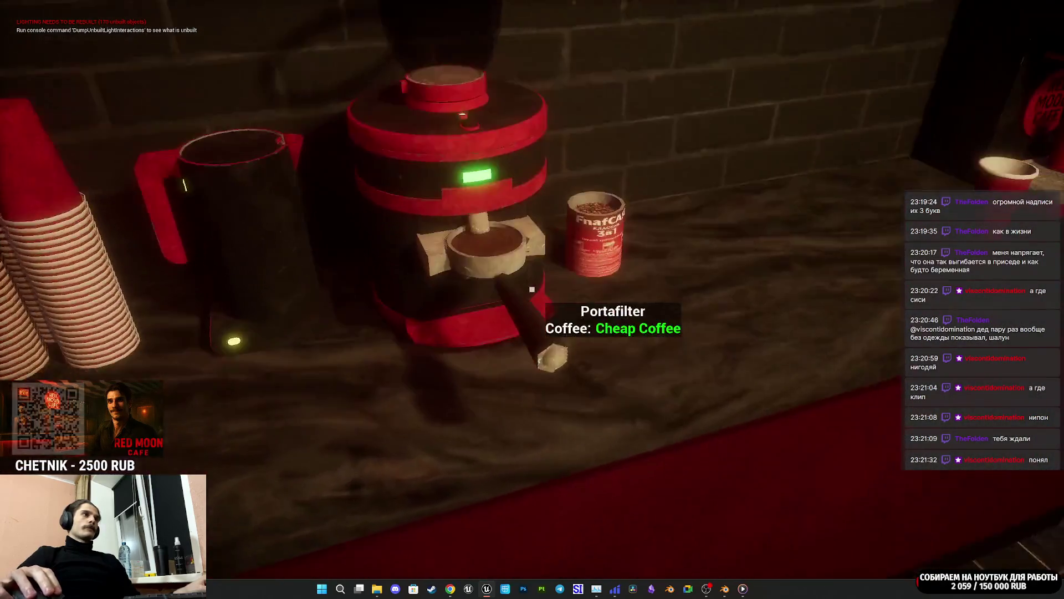
{"action": "left_click", "coordinate": [532, 289]}
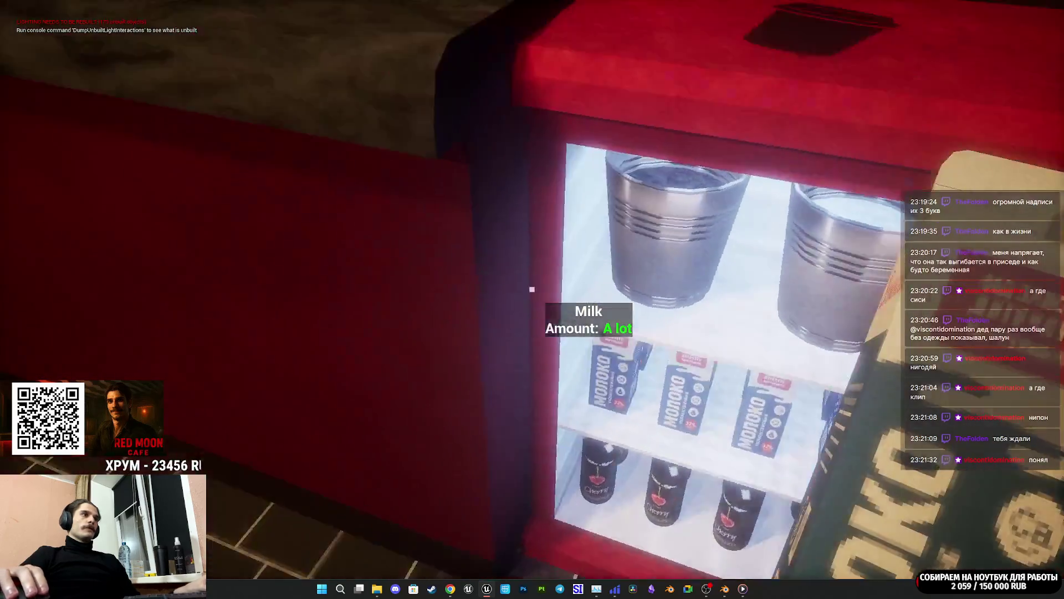
Step: Take milk from the fridge and add it to the espresso to make a cappuccino
{"action": "left_click", "coordinate": [531, 289]}
{"action": "left_click", "coordinate": [531, 288]}
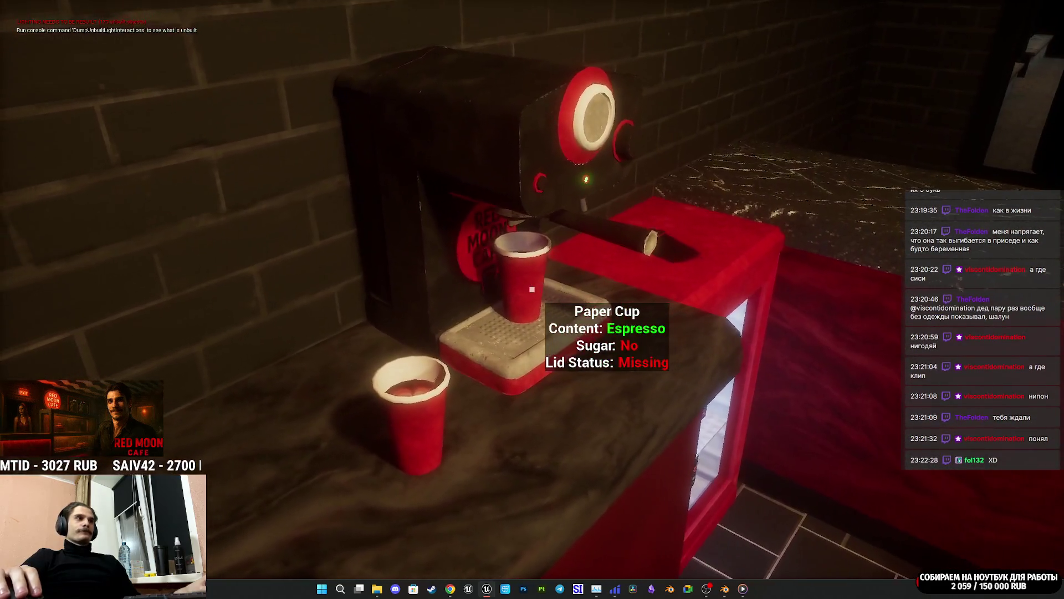
{"action": "left_click", "coordinate": [532, 289]}
{"action": "left_click", "coordinate": [532, 289]}
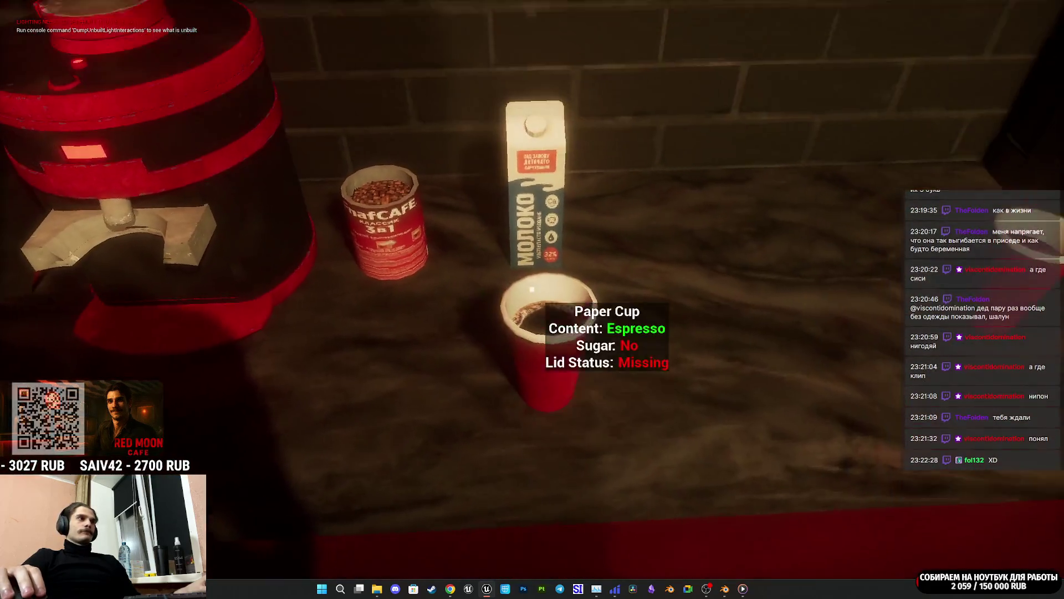
{"action": "left_click", "coordinate": [532, 289]}
{"action": "left_click", "coordinate": [532, 289]}
Step: Lid the cappuccino and serve it at the register for 250 RUB
{"action": "left_click", "coordinate": [532, 288]}
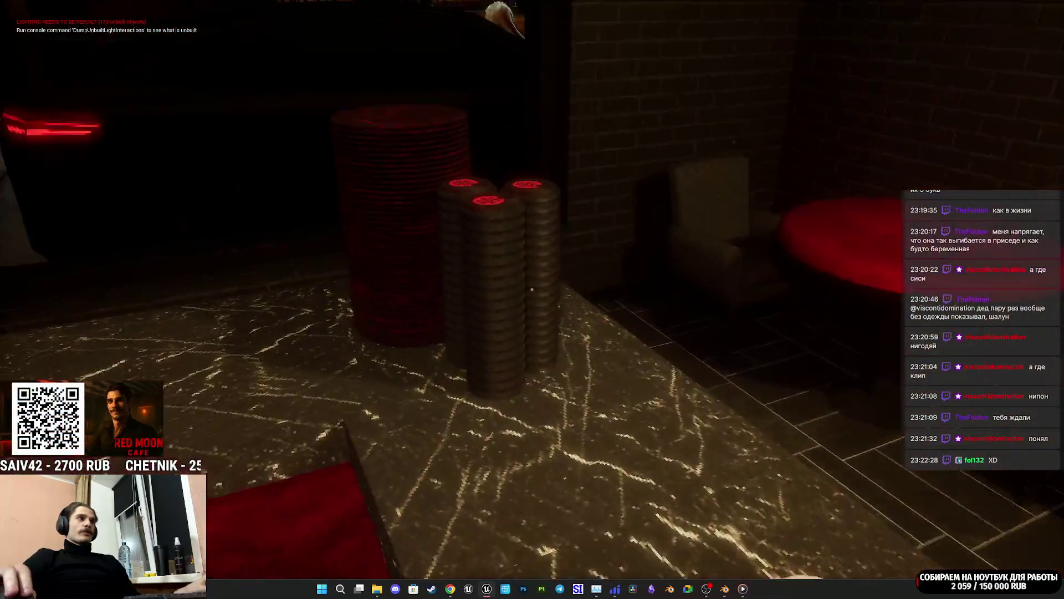
{"action": "left_click", "coordinate": [532, 289]}
{"action": "left_click", "coordinate": [532, 289]}
{"action": "left_click", "coordinate": [532, 289]}
{"action": "left_click", "coordinate": [532, 289]}
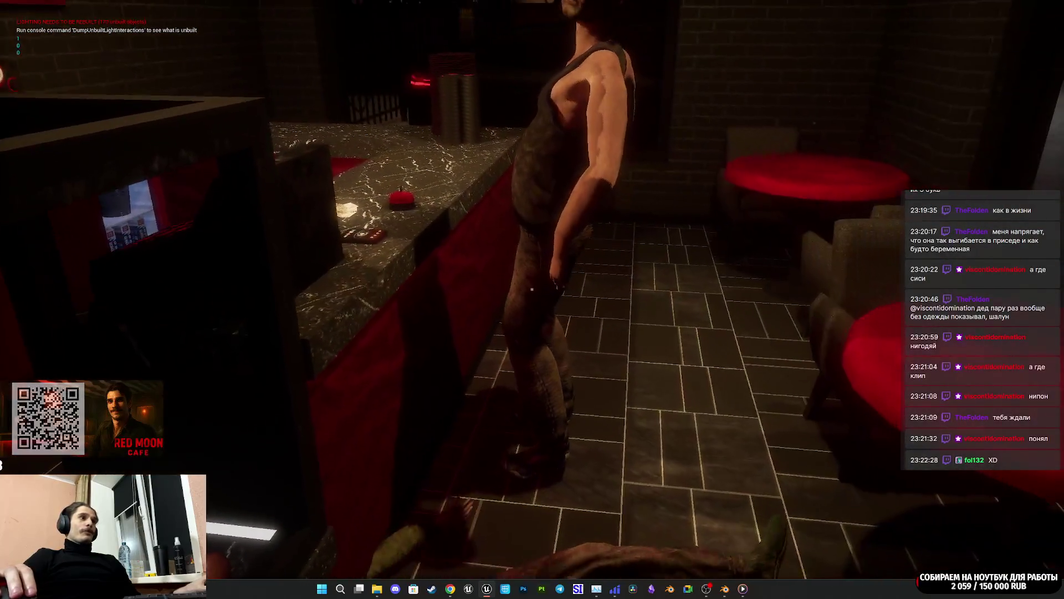
Step: Visit the women's restroom, then close the drawer on the Americano +Sugar order for 220 RUB
{"action": "key", "text": "w"}
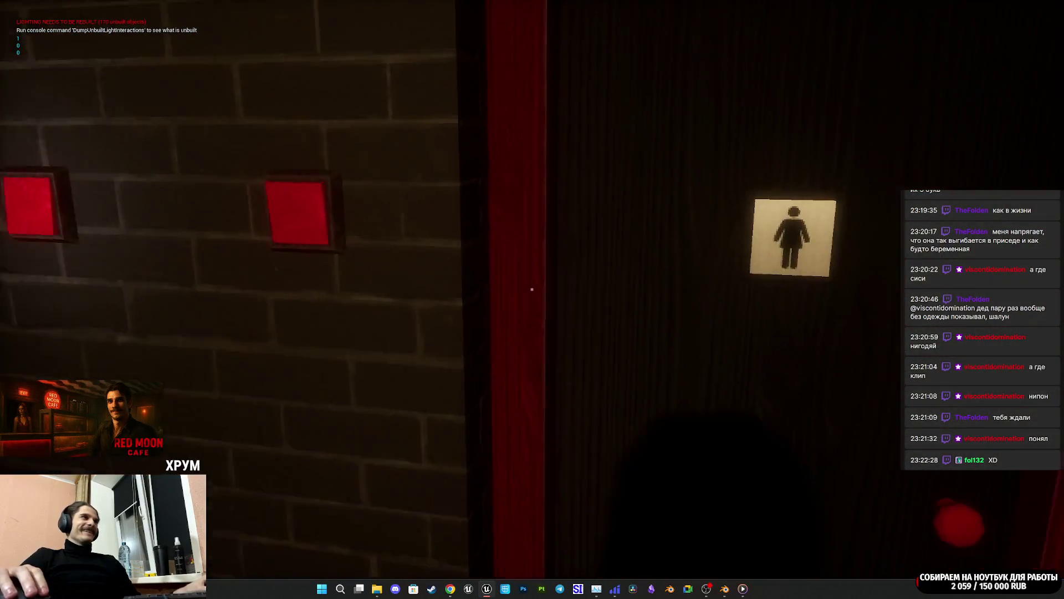
{"action": "key", "text": "e"}
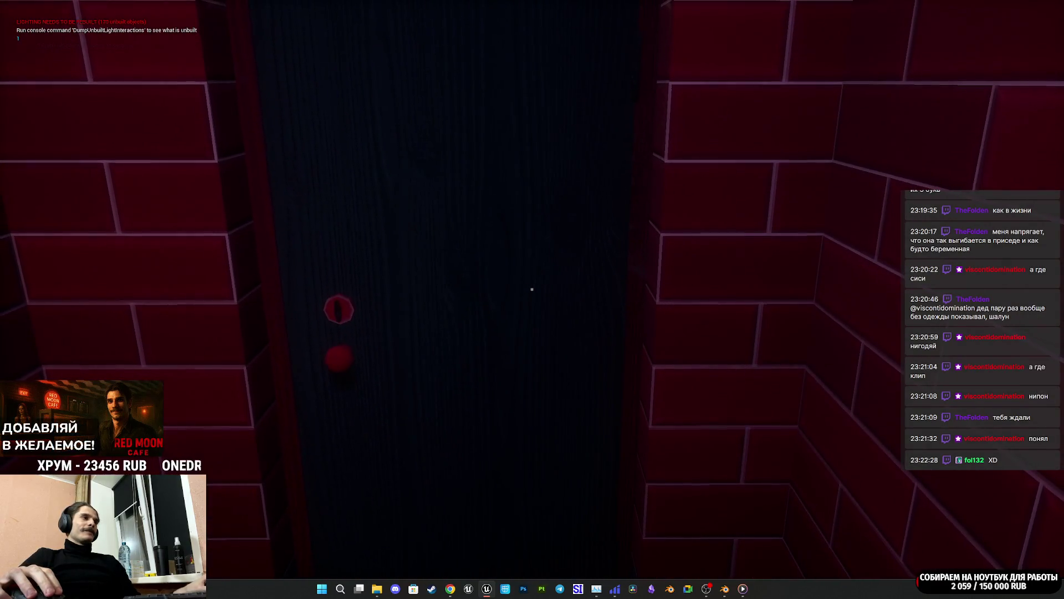
{"action": "key", "text": "e"}
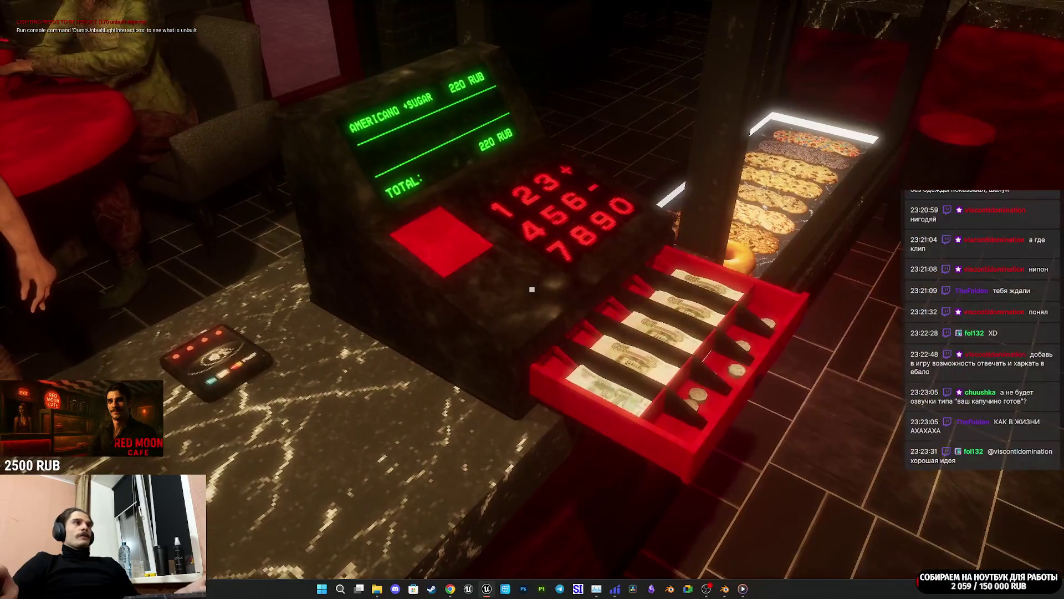
{"action": "left_click", "coordinate": [532, 289]}
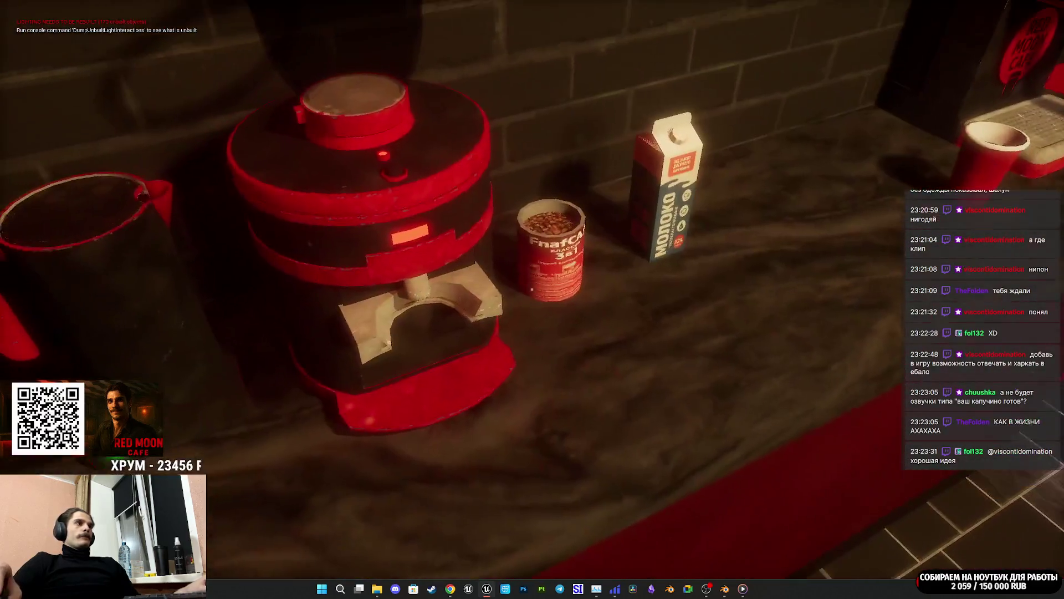
Step: Fill the portafilter at the grinder, attach it to the espresso machine, and set a paper cup underneath
{"action": "left_click", "coordinate": [533, 289]}
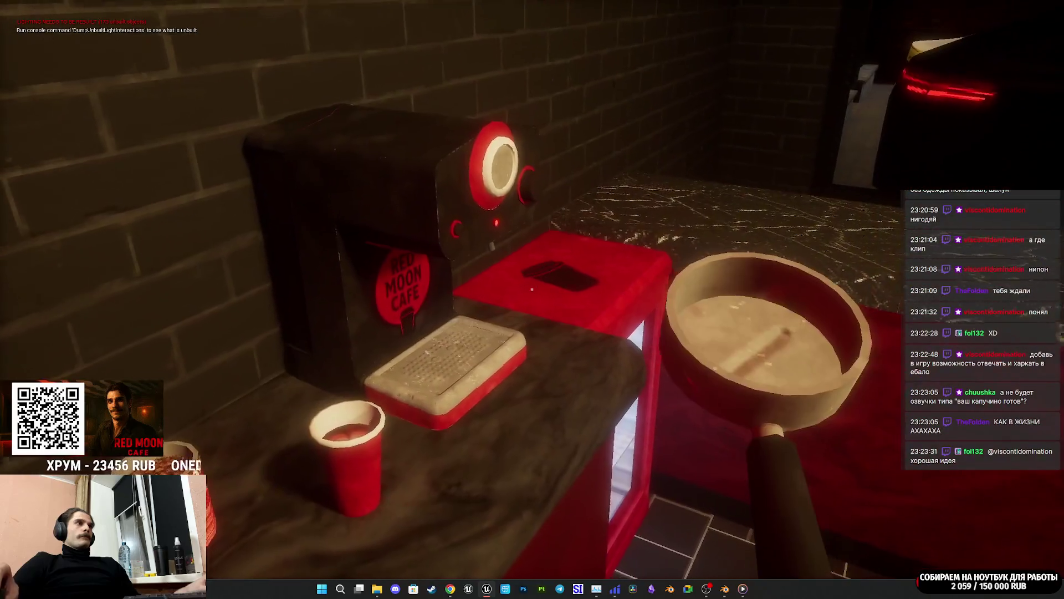
{"action": "left_click", "coordinate": [532, 289]}
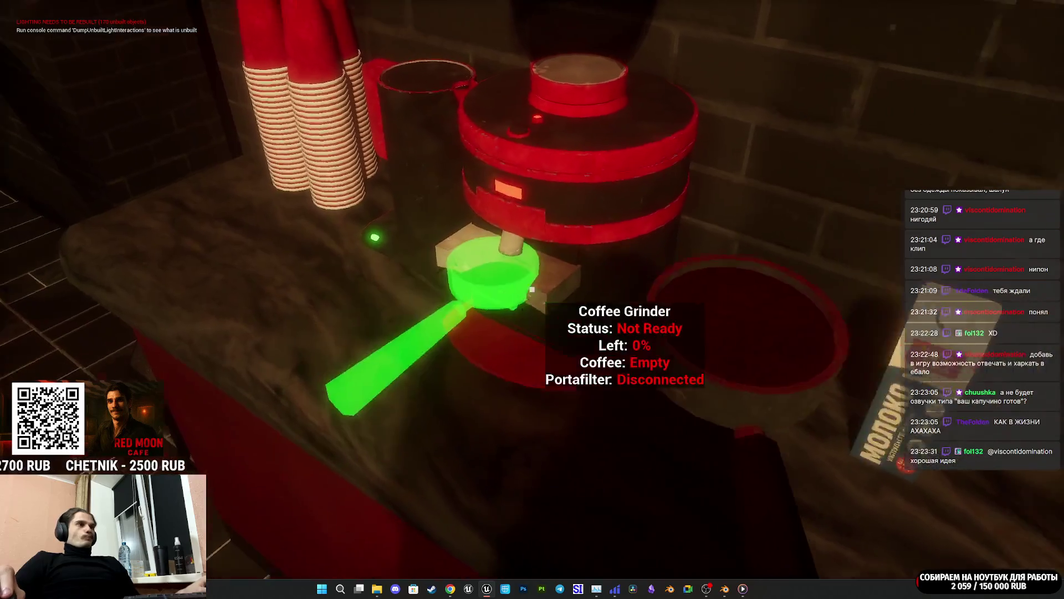
{"action": "left_click", "coordinate": [532, 289]}
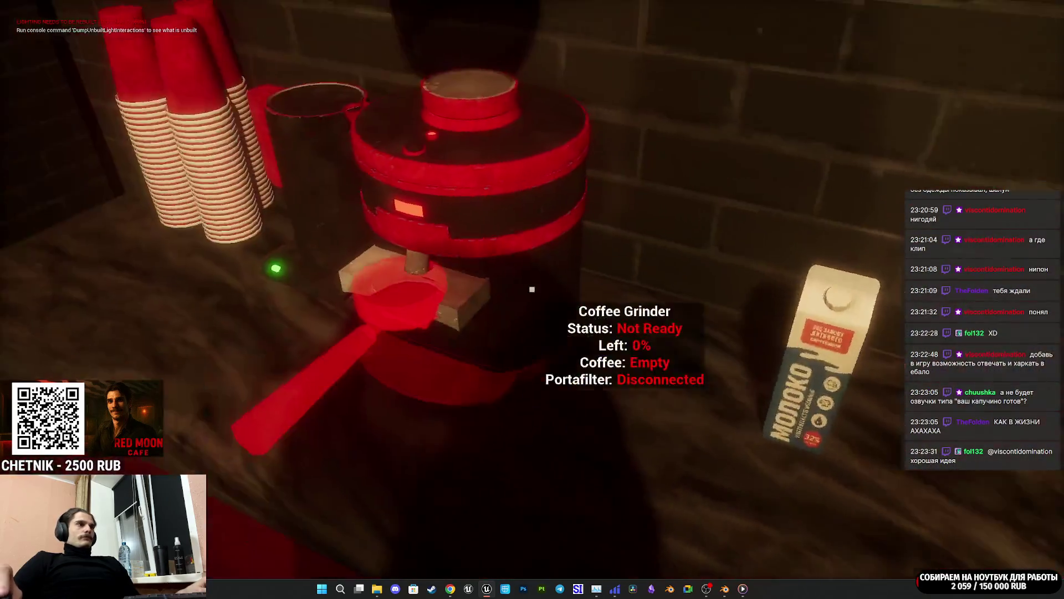
{"action": "left_click", "coordinate": [532, 289]}
{"action": "left_click", "coordinate": [532, 289]}
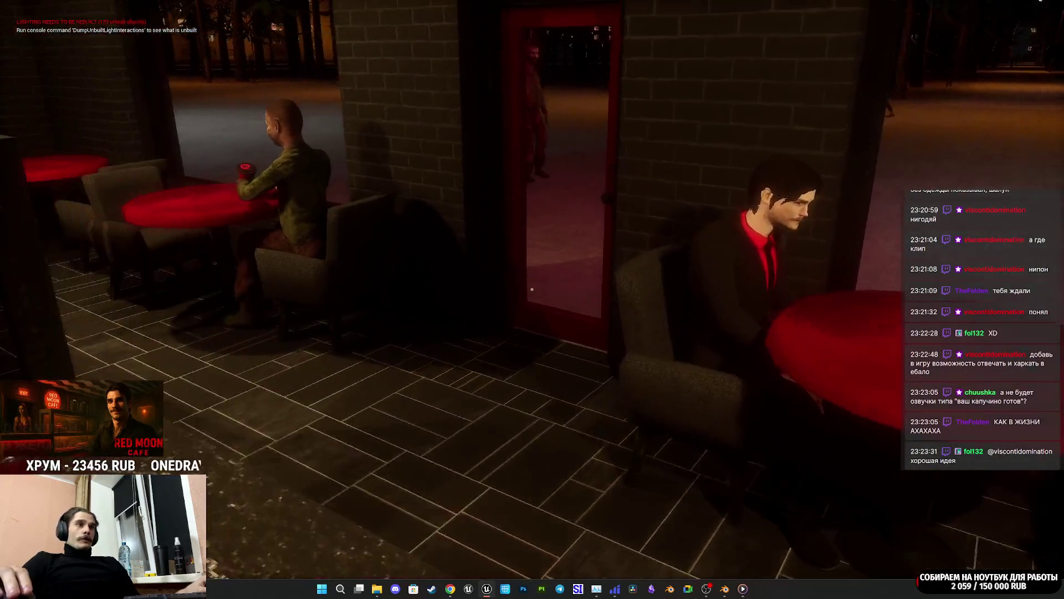
Step: Walk to the seated customer and sit in the free armchair across from him
{"action": "key", "text": "w"}
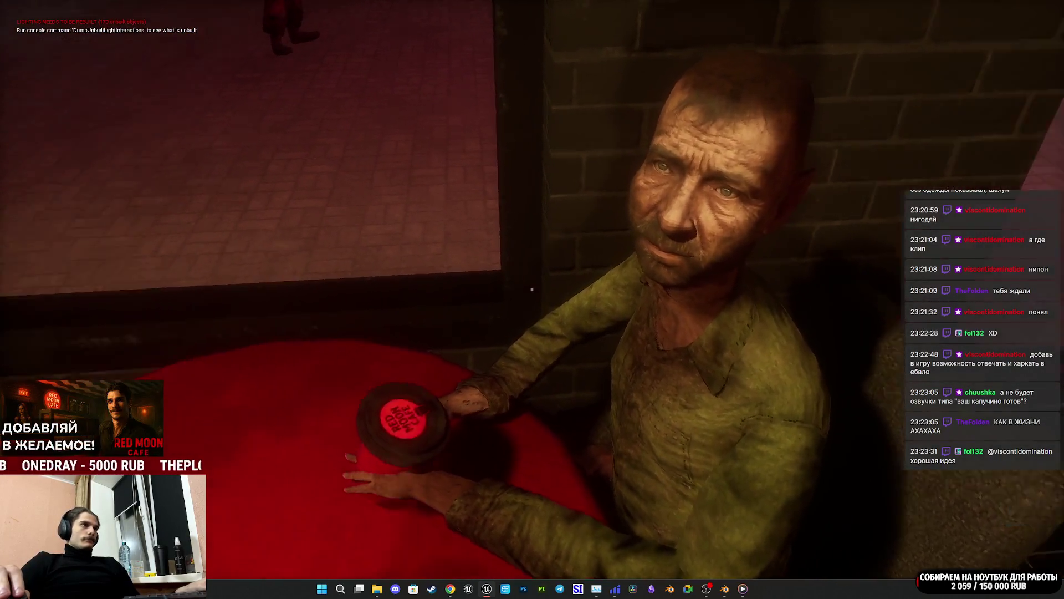
{"action": "key", "text": "e"}
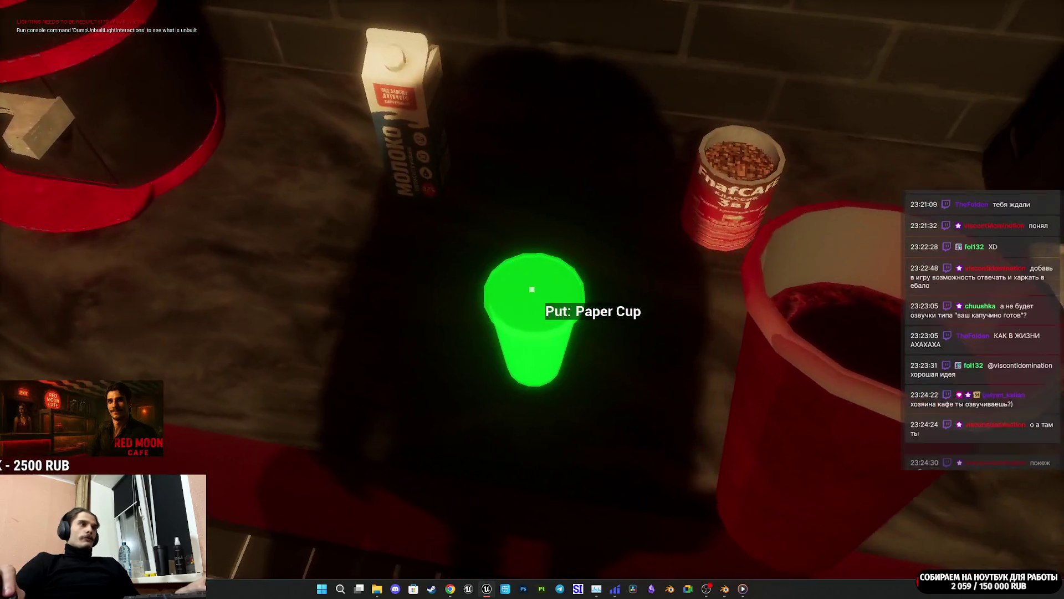
Step: Lid the Americano, set it down for the customer, and put the payment in the till
{"action": "left_click", "coordinate": [532, 289]}
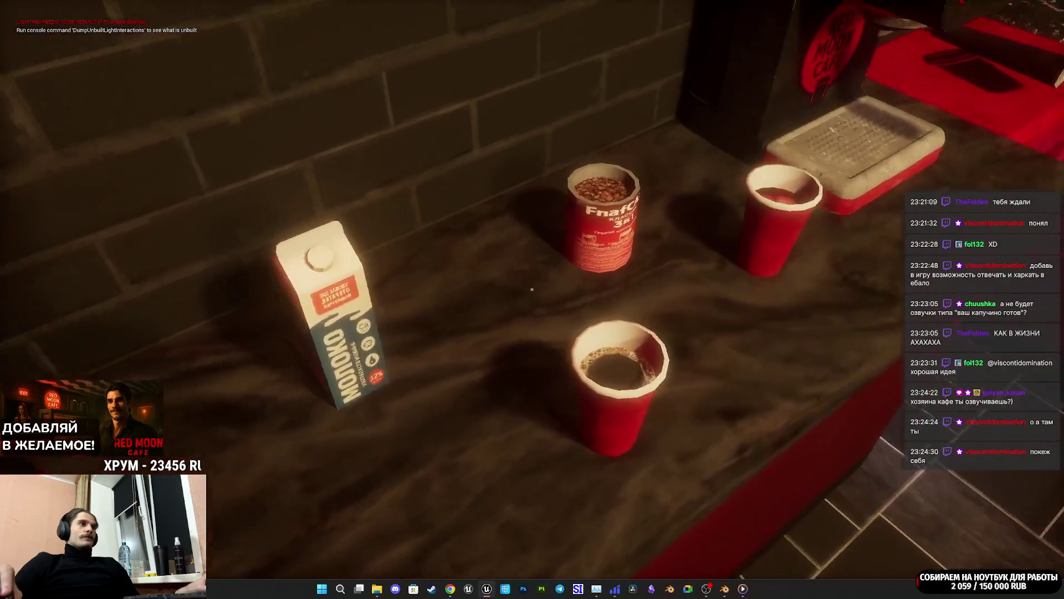
{"action": "left_click", "coordinate": [532, 289]}
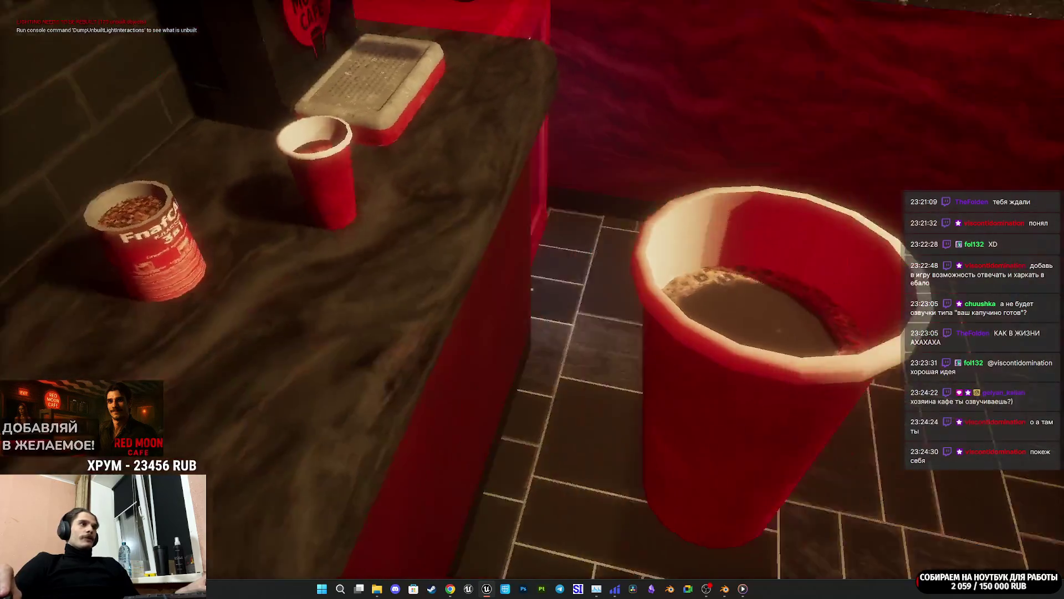
{"action": "left_click", "coordinate": [532, 289]}
{"action": "left_click", "coordinate": [532, 288]}
{"action": "left_click", "coordinate": [532, 289]}
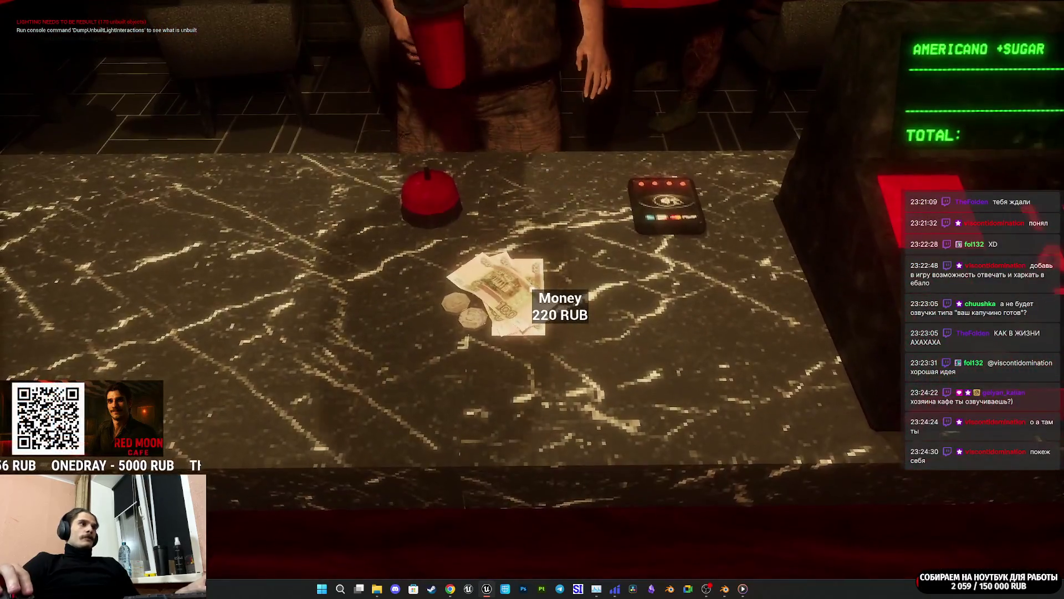
{"action": "left_click", "coordinate": [532, 289]}
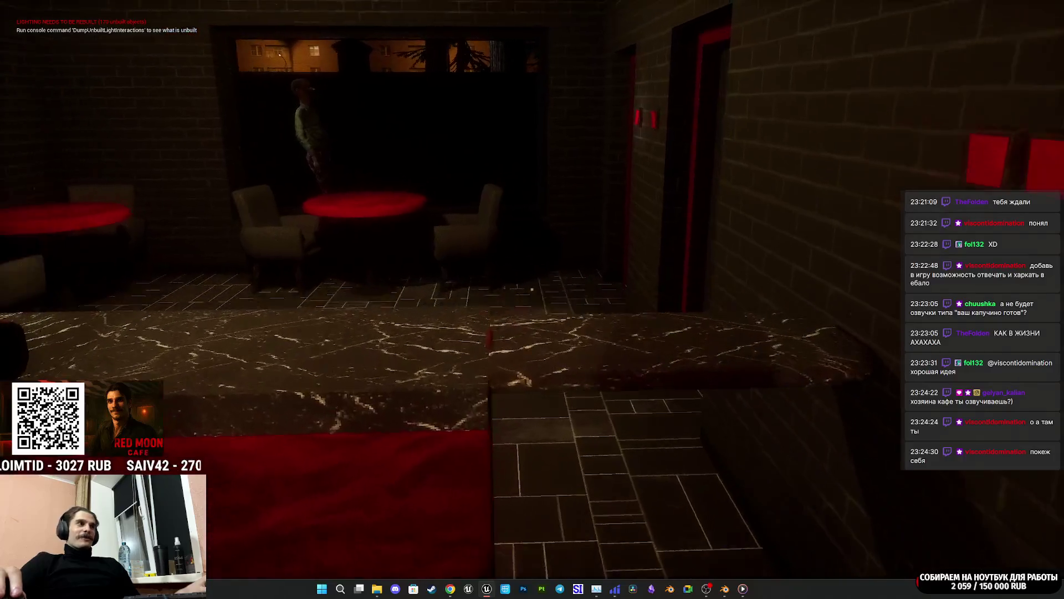
Step: Walk to the red window table and face the seated customer to talk
{"action": "key", "text": "w"}
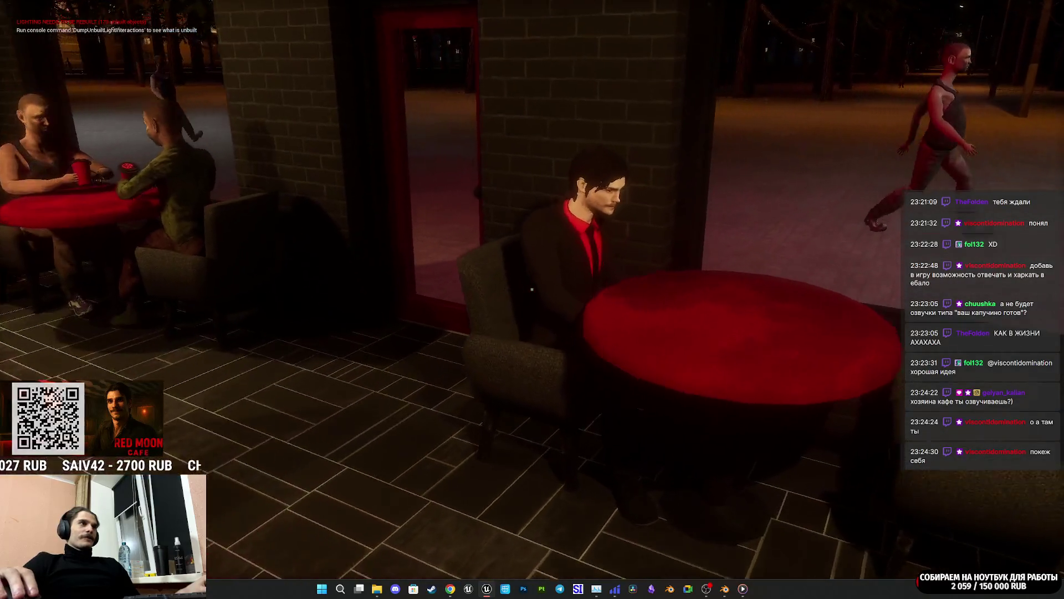
{"action": "key", "text": "e"}
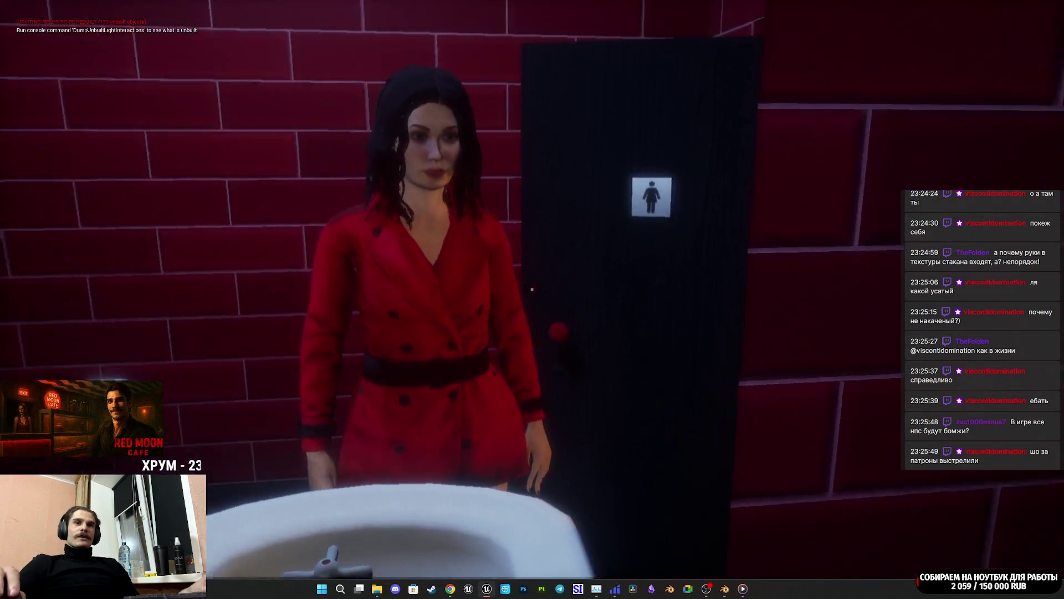
Step: Walk from the restroom to the seated customer's red table and interact with the customer
{"action": "key", "text": "w"}
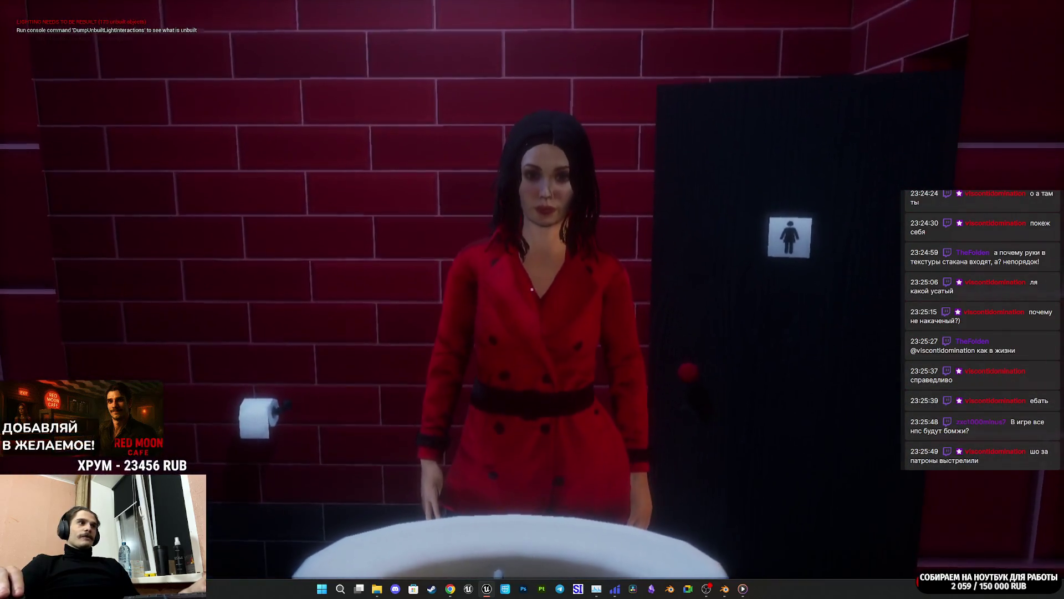
{"action": "key", "text": "w"}
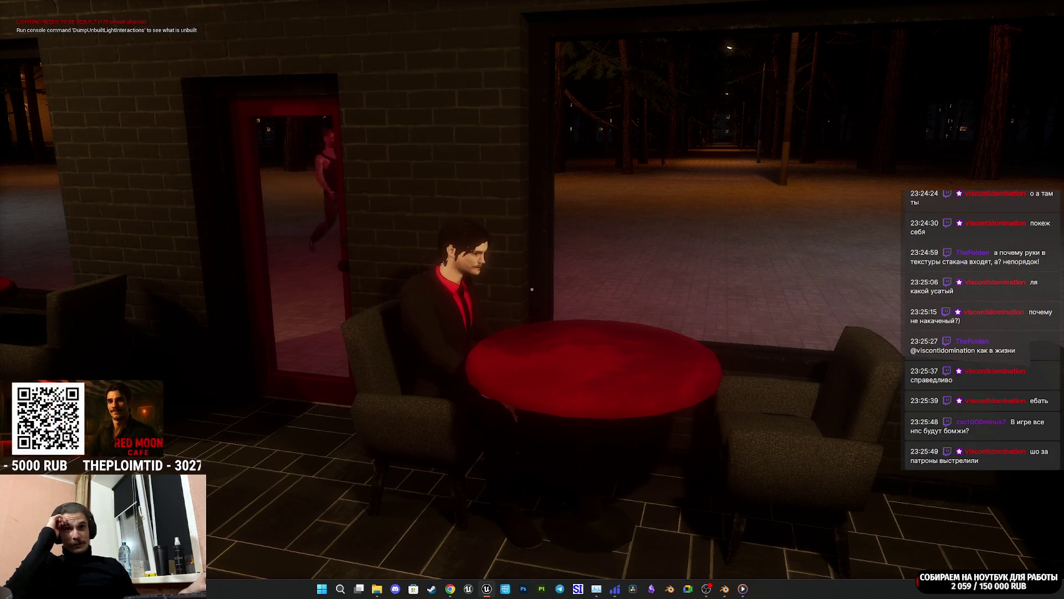
{"action": "key", "text": "d"}
{"action": "key", "text": "d"}
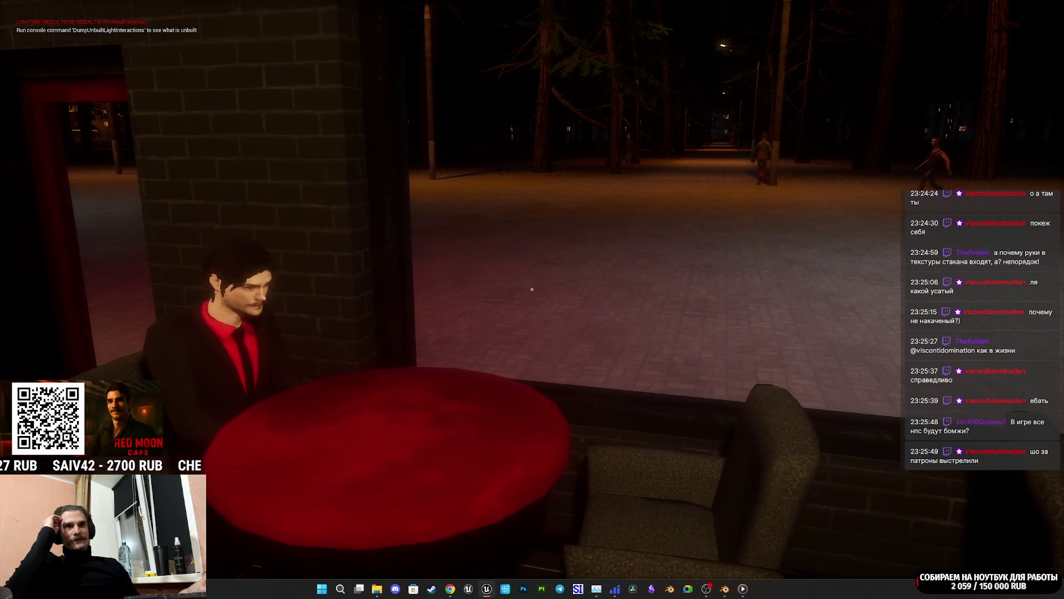
{"action": "key", "text": "a"}
{"action": "key", "text": "a"}
{"action": "key", "text": "a"}
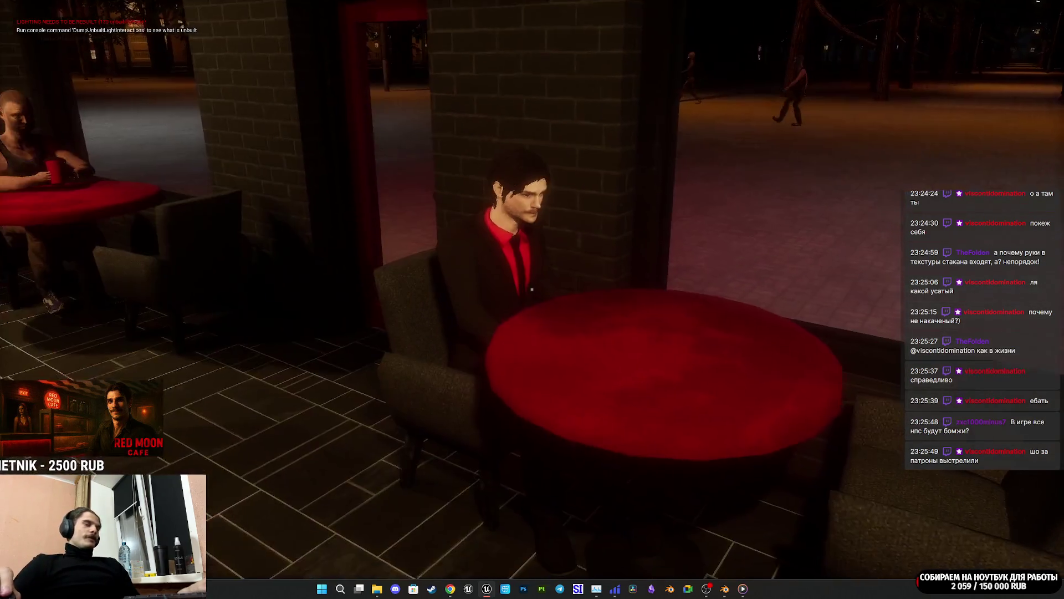
{"action": "key", "text": "a"}
{"action": "left_click", "coordinate": [531, 289]}
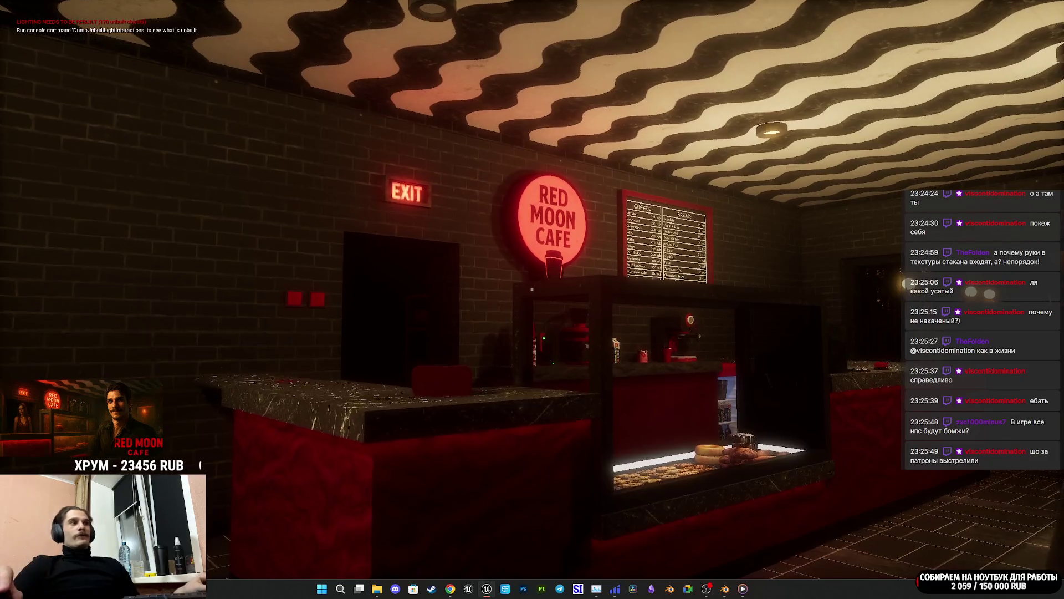
Step: Walk to the men's restroom light switches, then end Play-in-Editor and fly the view out of the cafe
{"action": "key", "text": "w"}
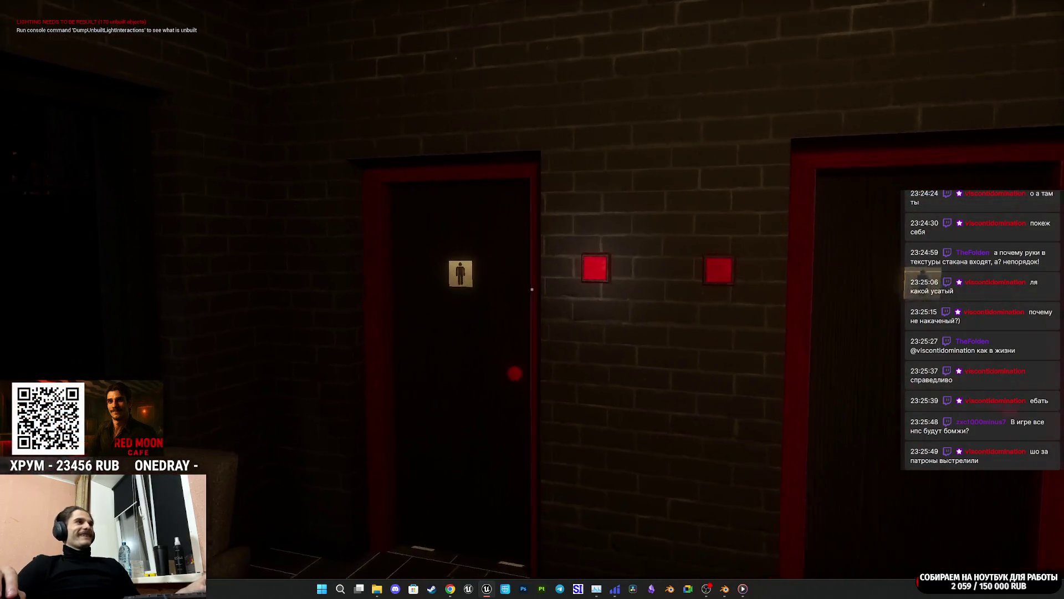
{"action": "key", "text": "w"}
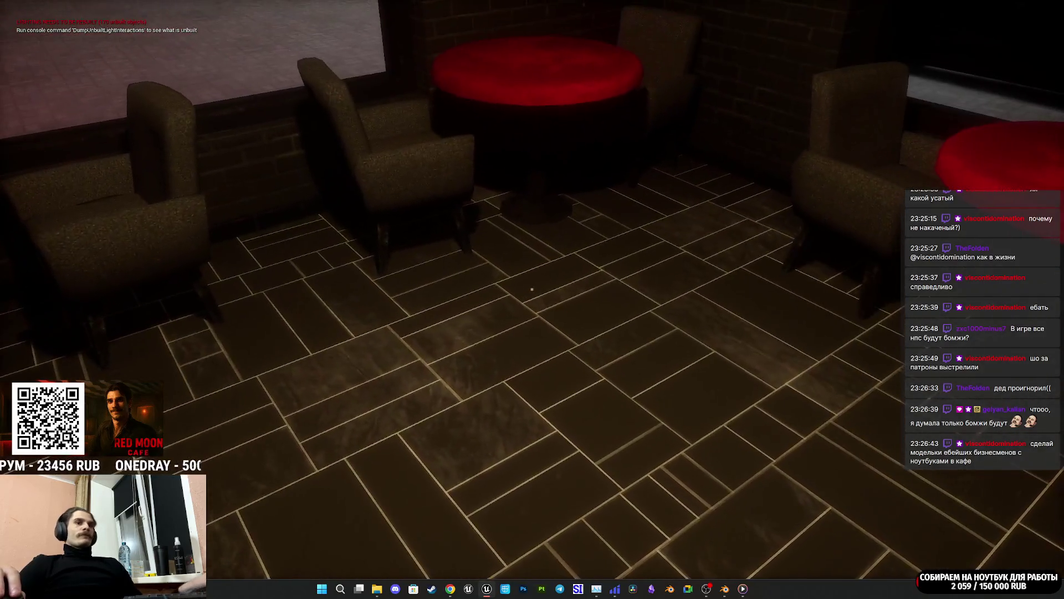
{"action": "key", "text": "Escape"}
{"action": "mouse_move", "coordinate": [596, 229]}
{"action": "left_mouse_down"}
{"action": "mouse_move", "coordinate": [596, 271]}
{"action": "mouse_move", "coordinate": [714, 207]}
{"action": "mouse_move", "coordinate": [739, 168]}
{"action": "mouse_move", "coordinate": [740, 122]}
{"action": "mouse_move", "coordinate": [743, 140]}
{"action": "mouse_move", "coordinate": [800, 111]}
{"action": "mouse_move", "coordinate": [793, 127]}
{"action": "left_mouse_up"}
Step: Select the ThirdPersonCharacter, compile its blueprint, minimize the Blueprint editor, and relaunch the play-test
{"action": "left_click", "coordinate": [714, 208]}
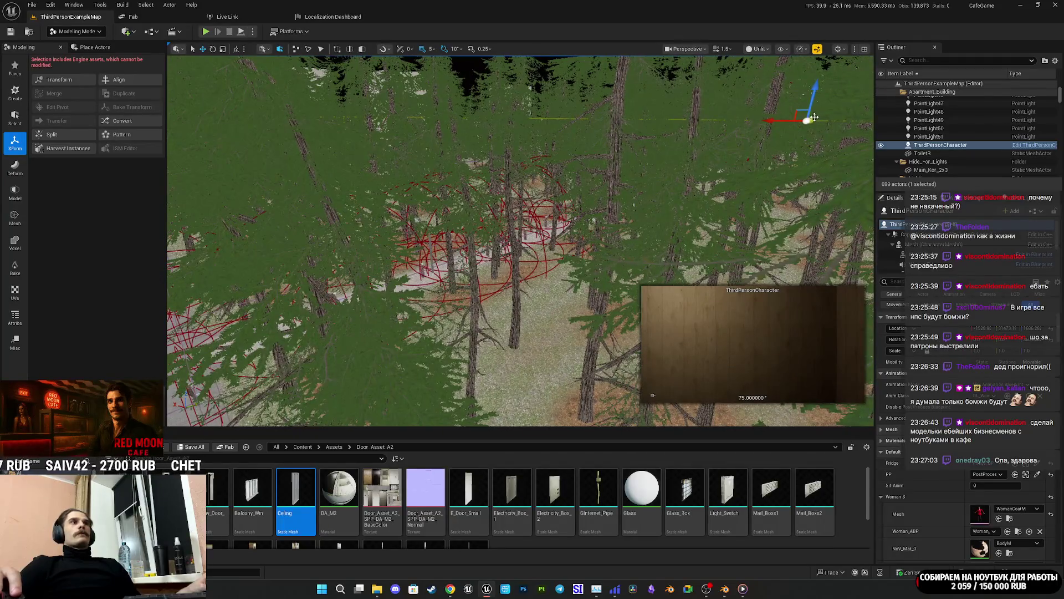
{"action": "mouse_move", "coordinate": [415, 234]}
{"action": "left_mouse_down"}
{"action": "mouse_move", "coordinate": [603, 373]}
{"action": "mouse_move", "coordinate": [571, 338]}
{"action": "left_mouse_up"}
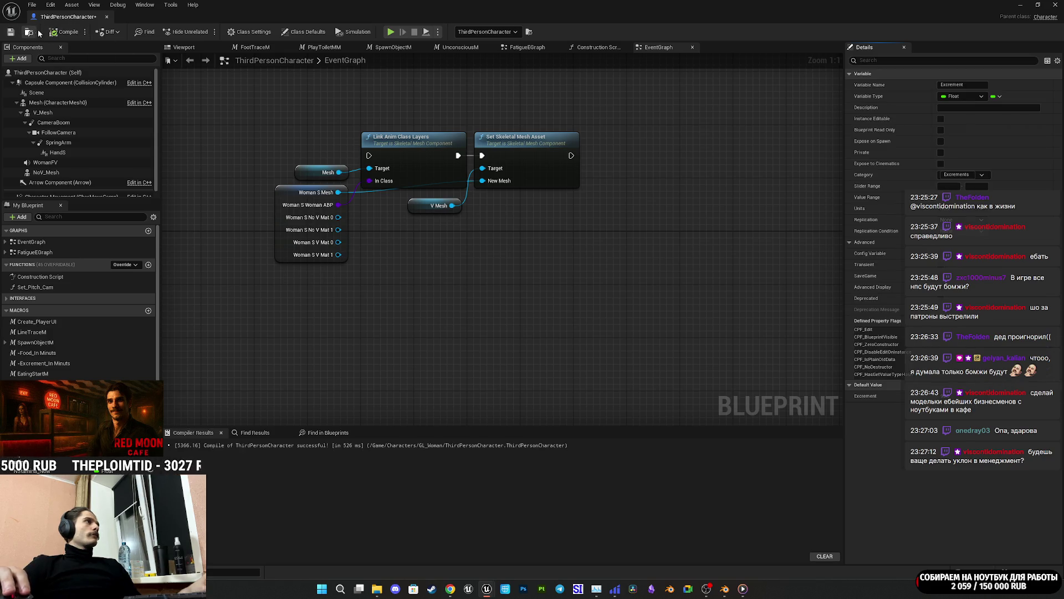
{"action": "left_click", "coordinate": [1021, 4]}
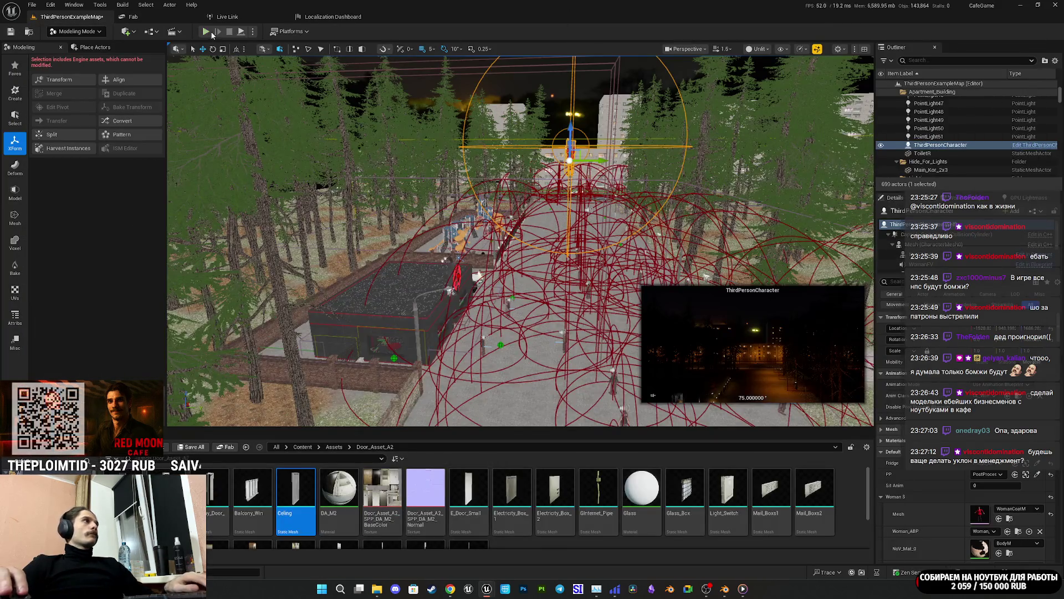
{"action": "key", "text": "alt+p"}
Step: In full-screen play, eject with F8 and orbit close around the red-coat character, then resume playing
{"action": "key", "text": "F11"}
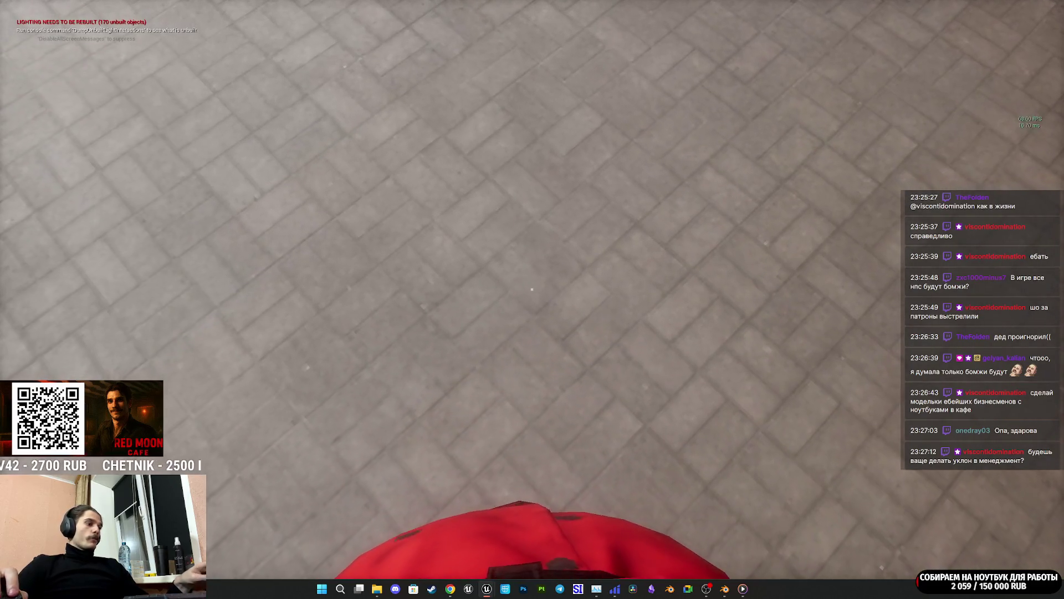
{"action": "key", "text": "F8"}
{"action": "key", "text": "f"}
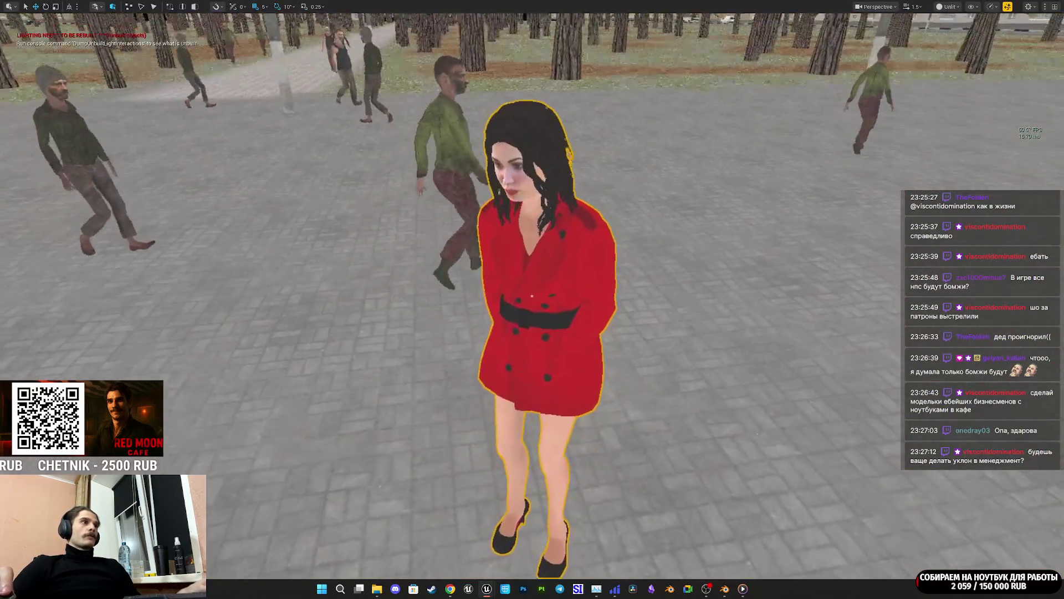
{"action": "mouse_move", "coordinate": [532, 296]}
{"action": "left_mouse_down"}
{"action": "mouse_move", "coordinate": [532, 333]}
{"action": "mouse_move", "coordinate": [582, 310]}
{"action": "mouse_move", "coordinate": [599, 277]}
{"action": "mouse_move", "coordinate": [532, 311]}
{"action": "mouse_move", "coordinate": [532, 266]}
{"action": "mouse_move", "coordinate": [531, 327]}
{"action": "left_mouse_up"}
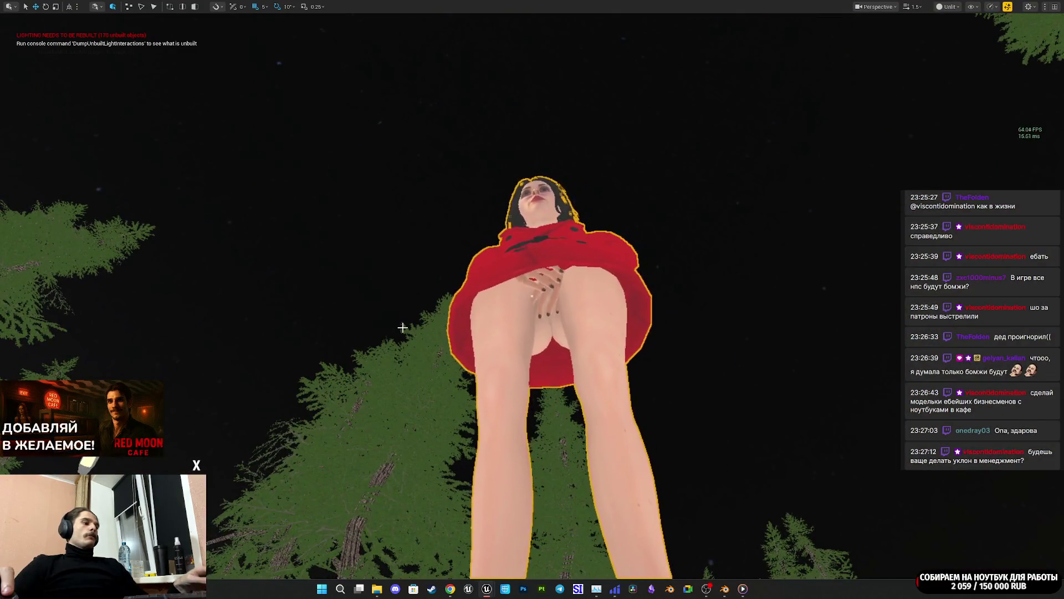
{"action": "key", "text": "alt+p"}
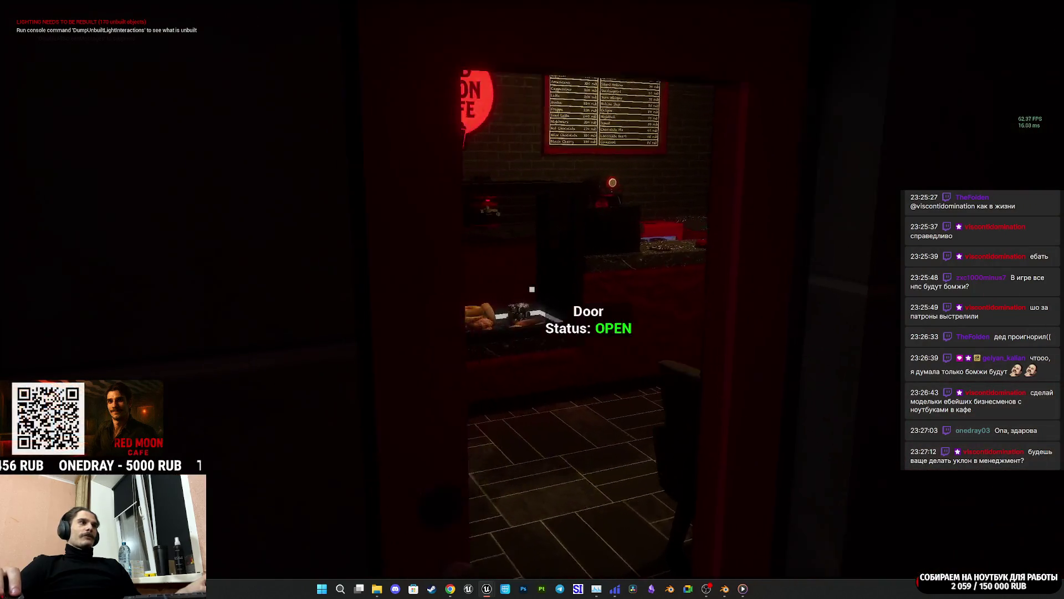
Step: Walk into the restroom up to the toilet, then back past the customer's table and display case to the counter
{"action": "key", "text": "w"}
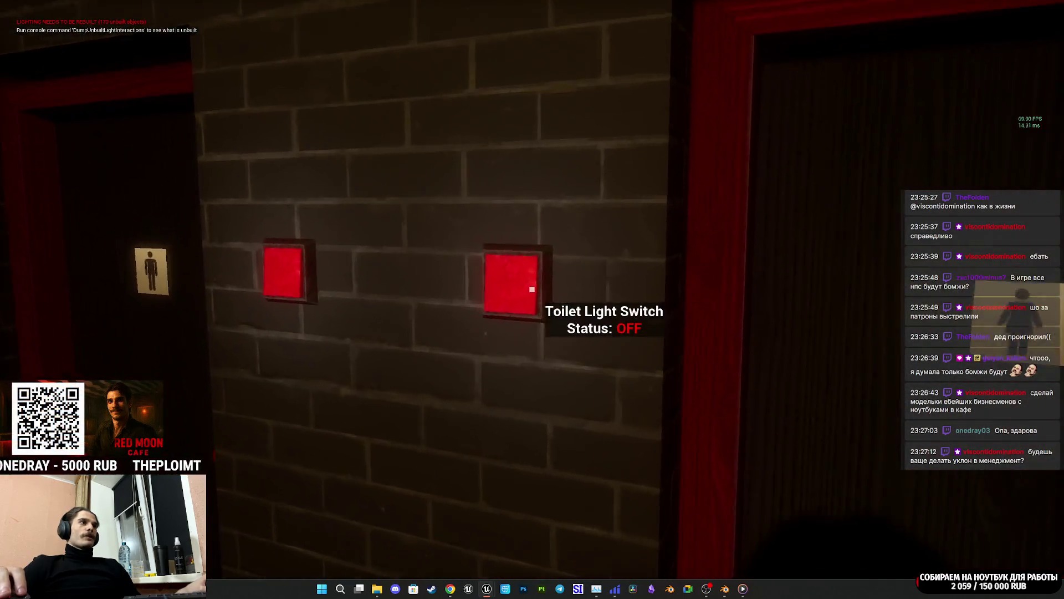
{"action": "key", "text": "w"}
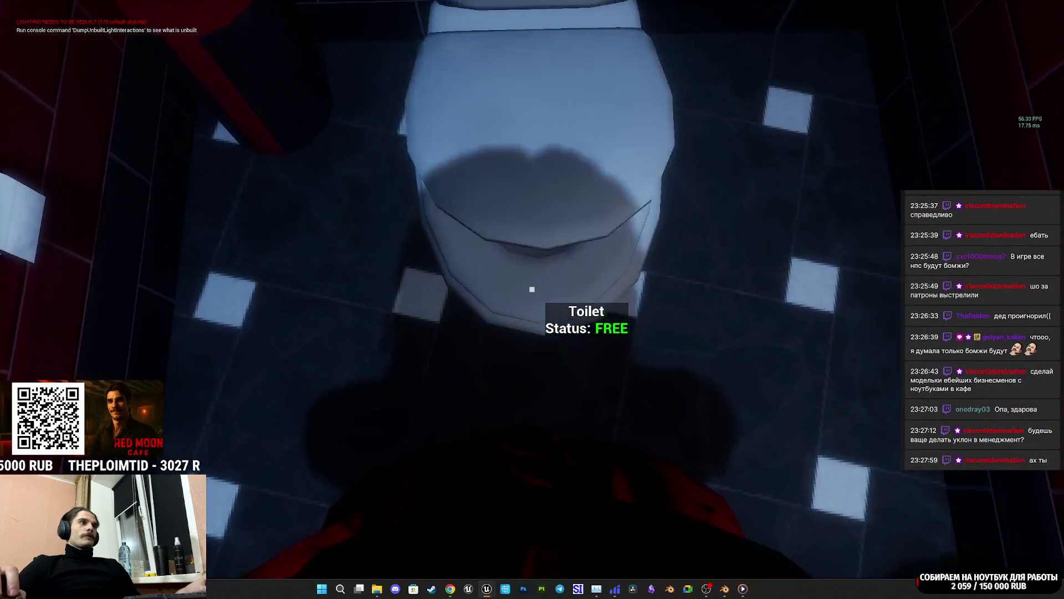
{"action": "key", "text": "w"}
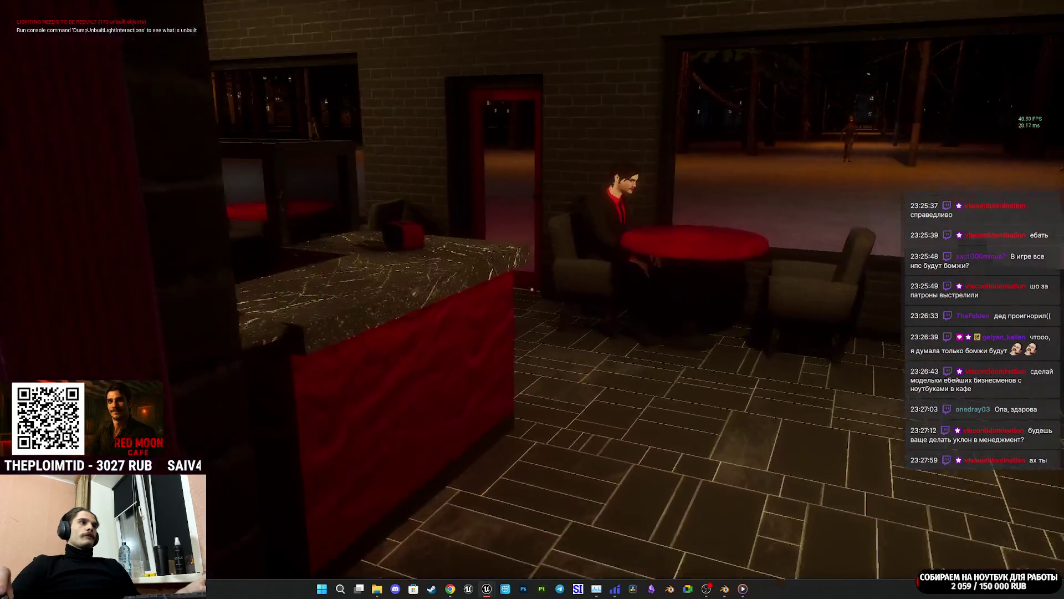
{"action": "key", "text": "w"}
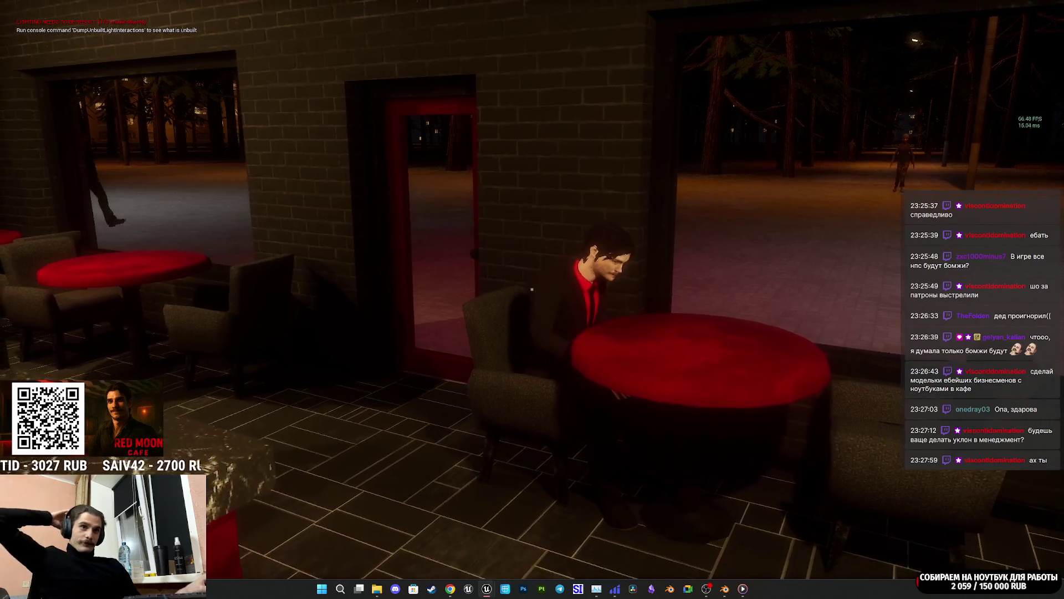
{"action": "key", "text": "w"}
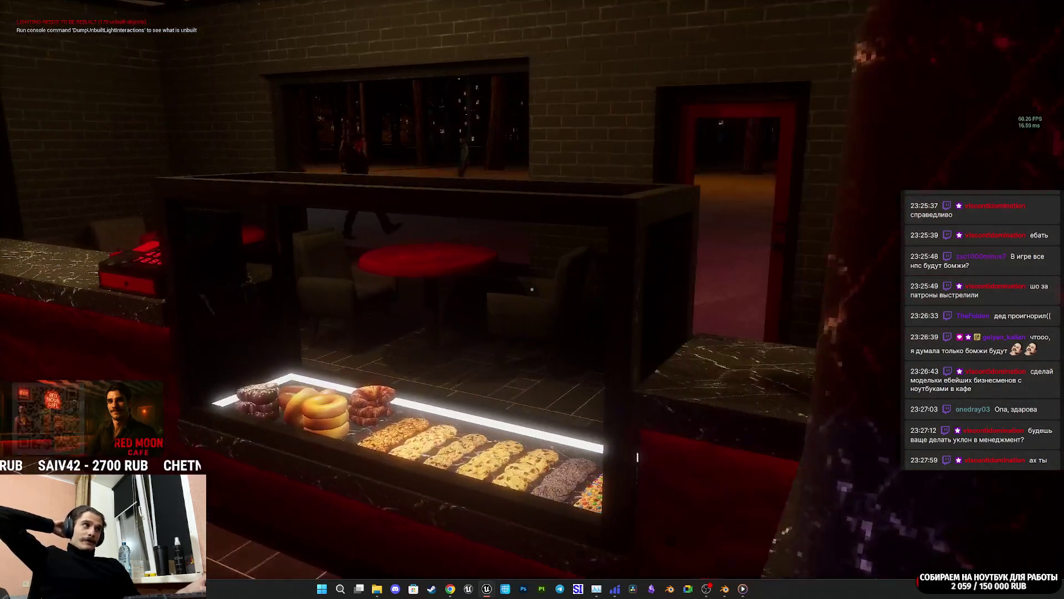
{"action": "key", "text": "w"}
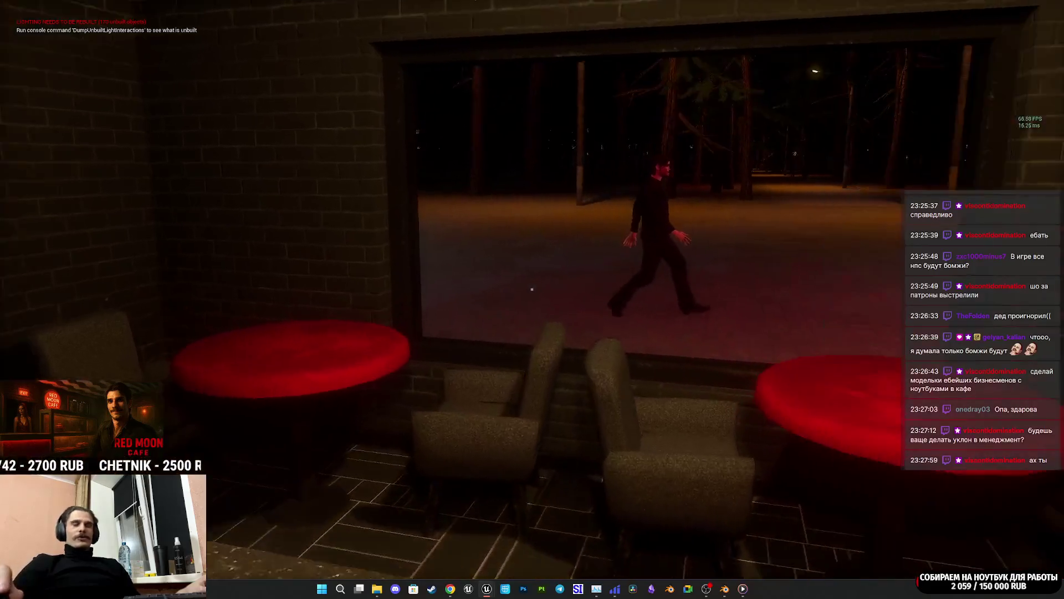
{"action": "key", "text": "w"}
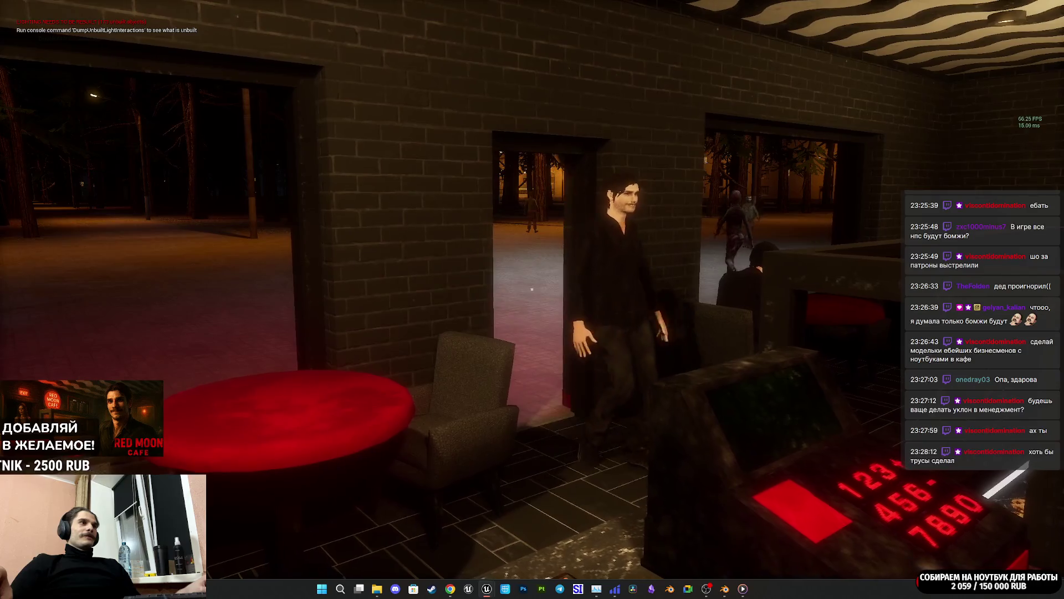
{"action": "mouse_move", "coordinate": [532, 300]}
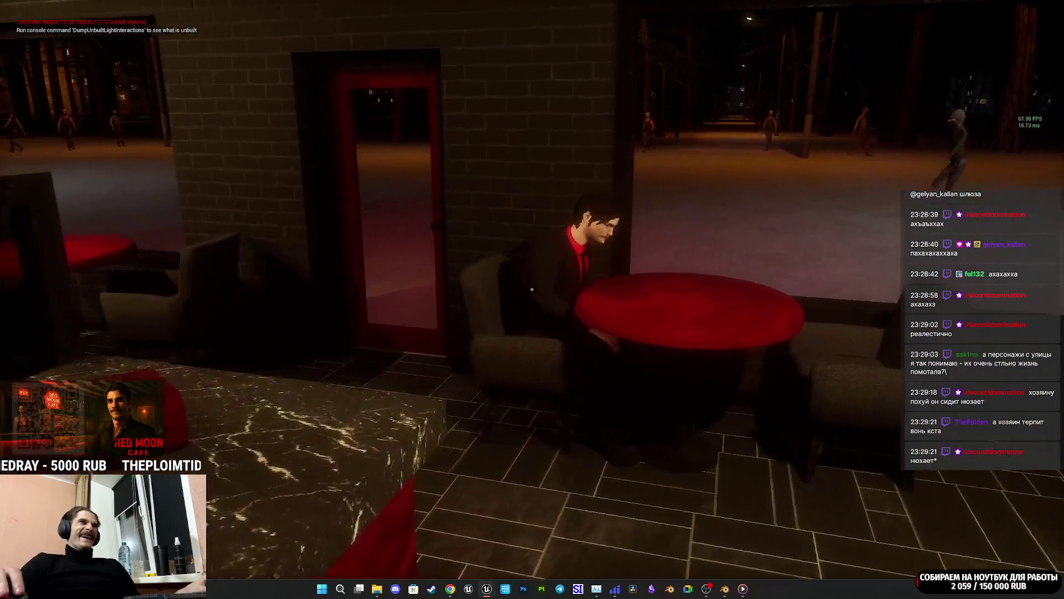
{"action": "key", "text": "e"}
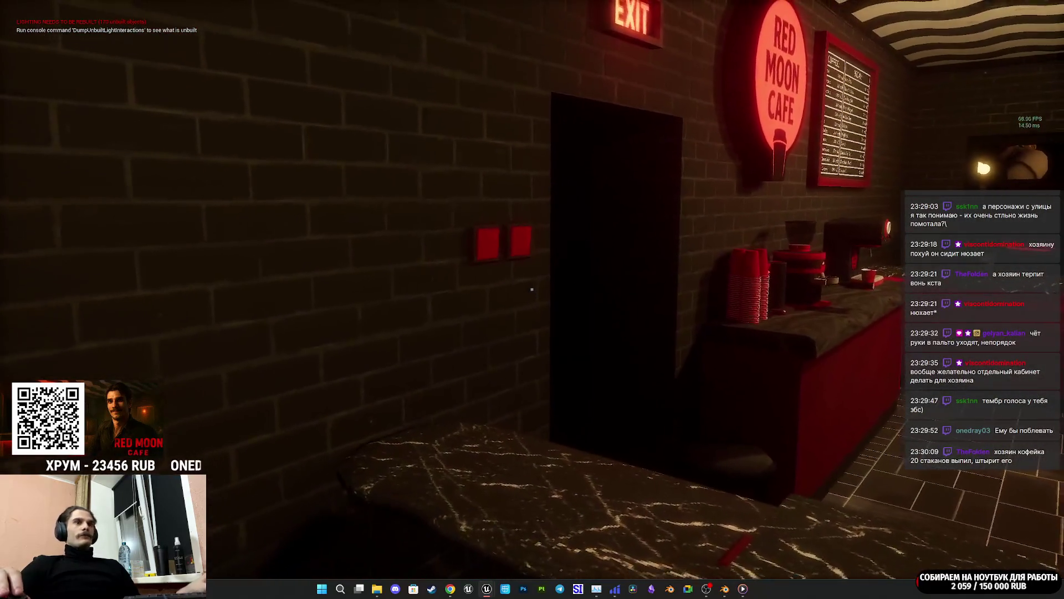
{"action": "key", "text": "super"}
{"action": "mouse_move", "coordinate": [743, 588]}
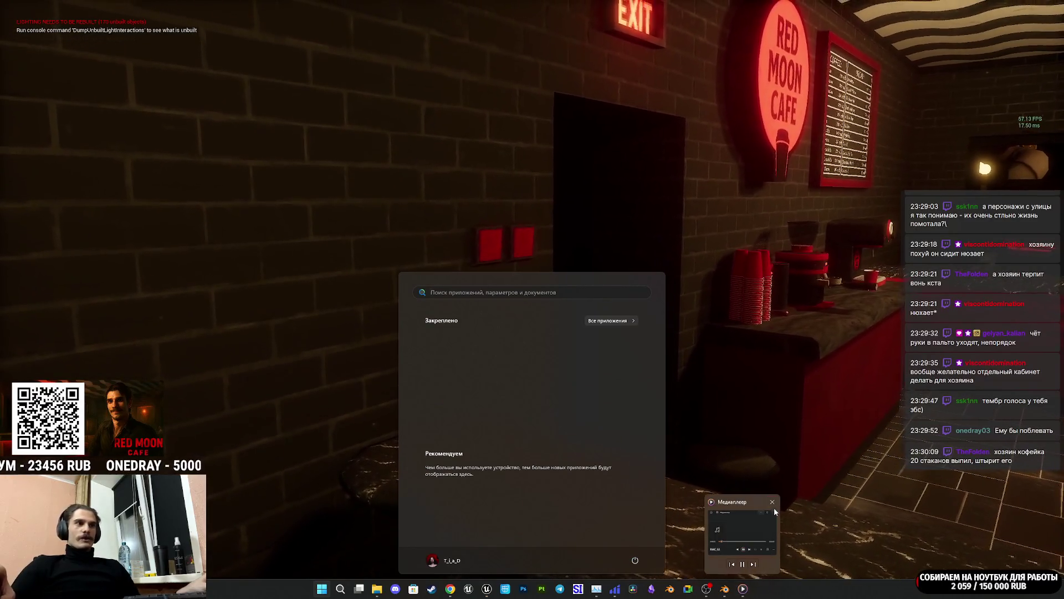
{"action": "left_click", "coordinate": [810, 444]}
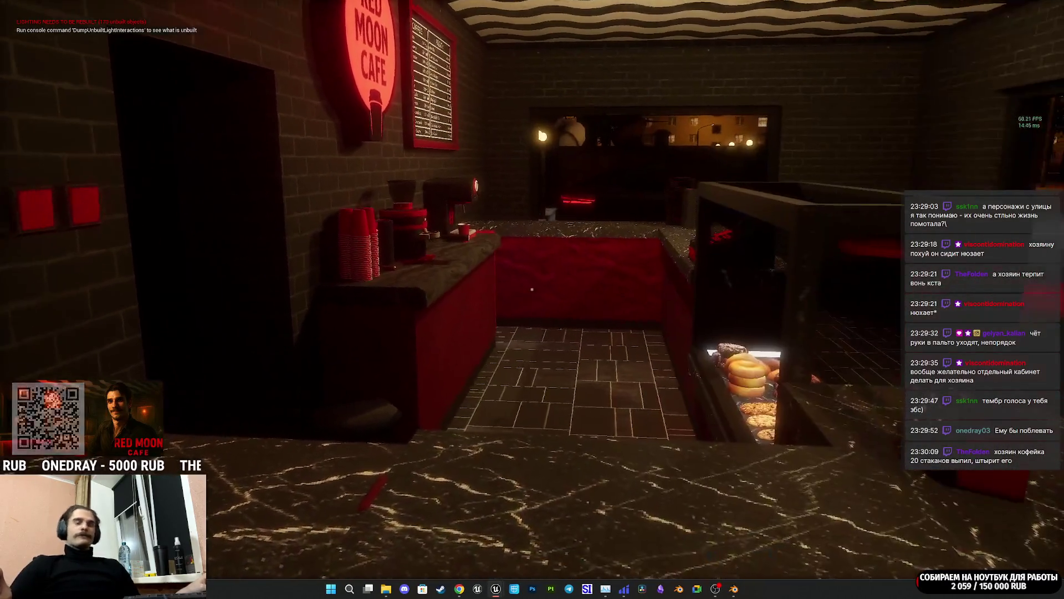